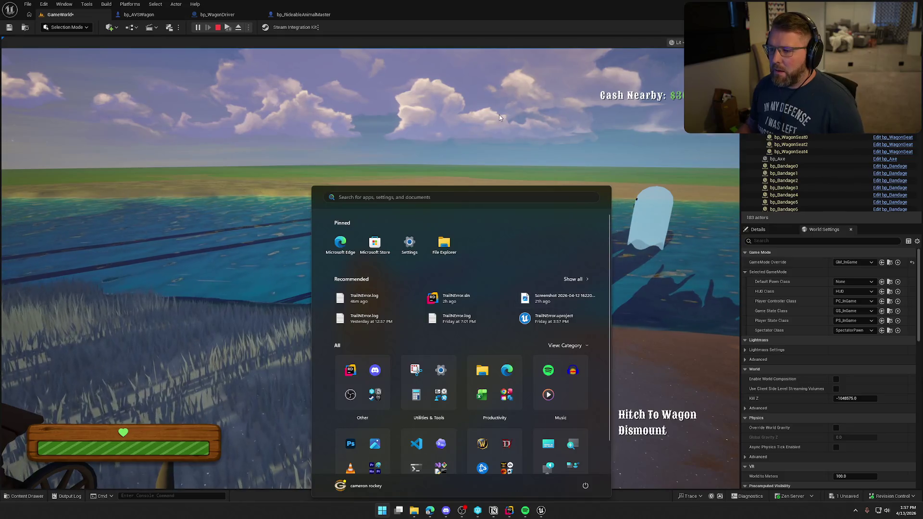
- Dismount and remount the ox in the running game, then restart the play session
click(477, 8)
click(486, 166)
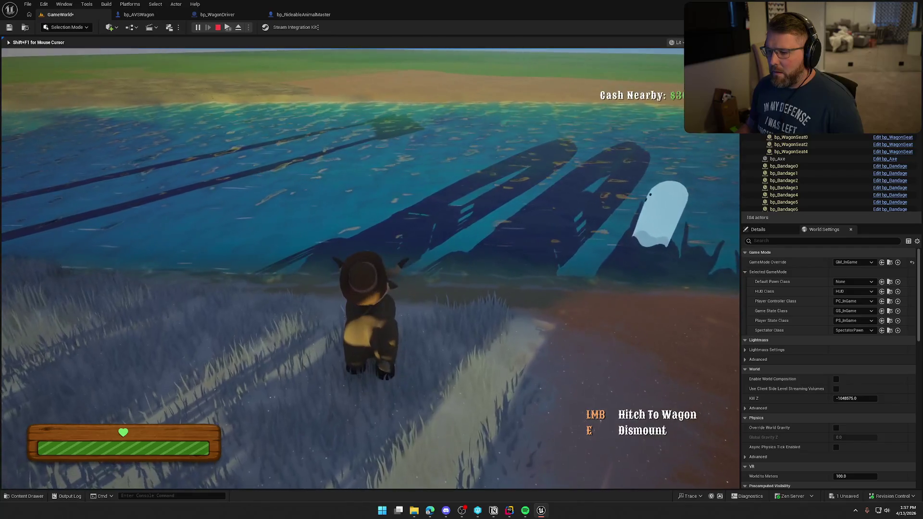
key(e)
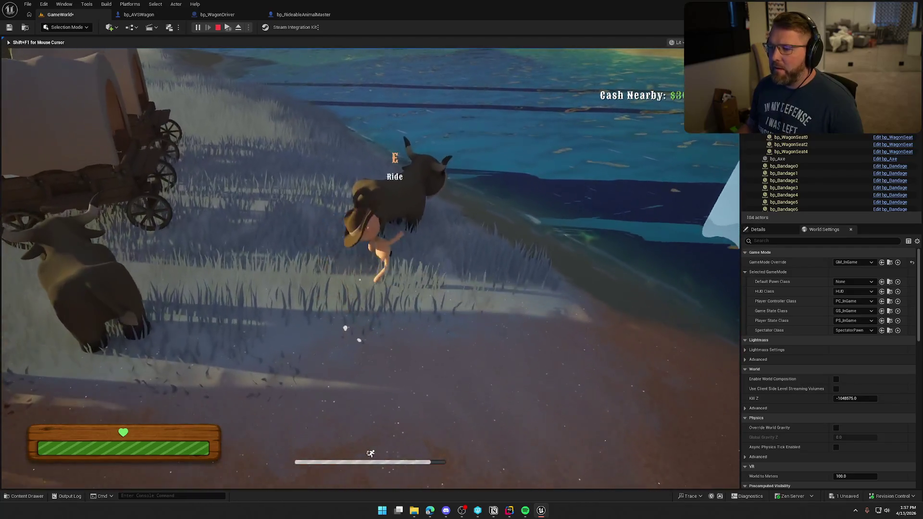
key(e)
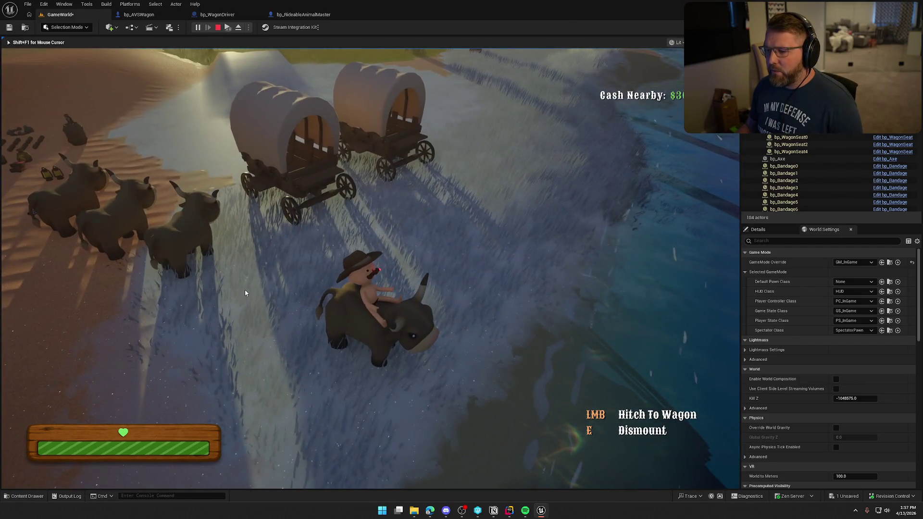
key(Escape)
click(198, 28)
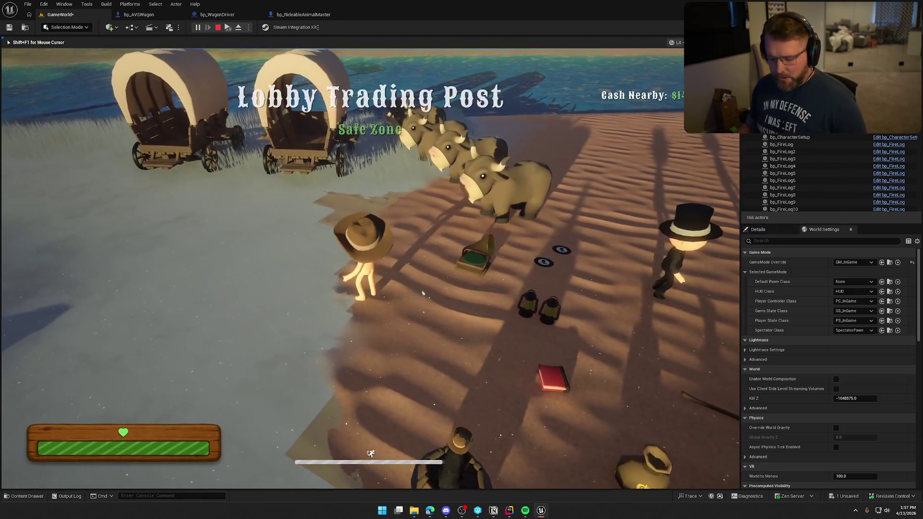
- Ride the ox toward the wagon and run KillPlayer from the in-game console
key(super)
key(super)
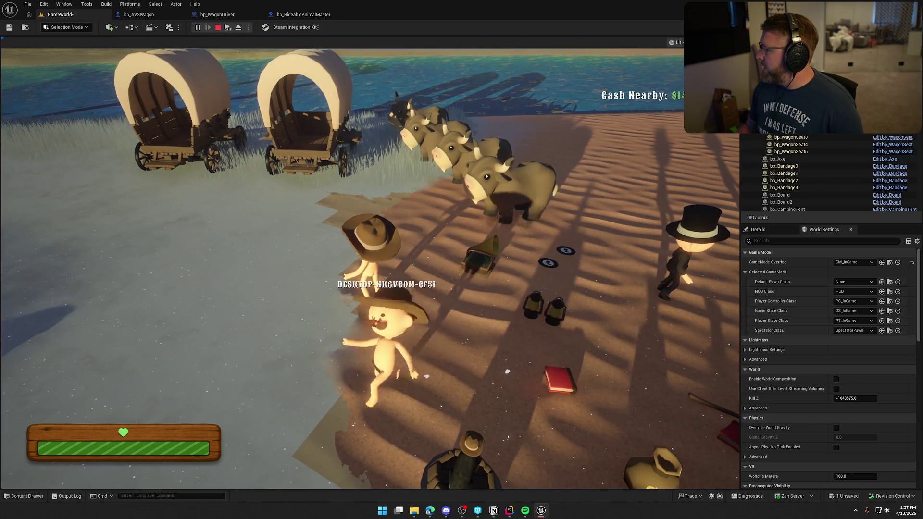
key(super)
key(super)
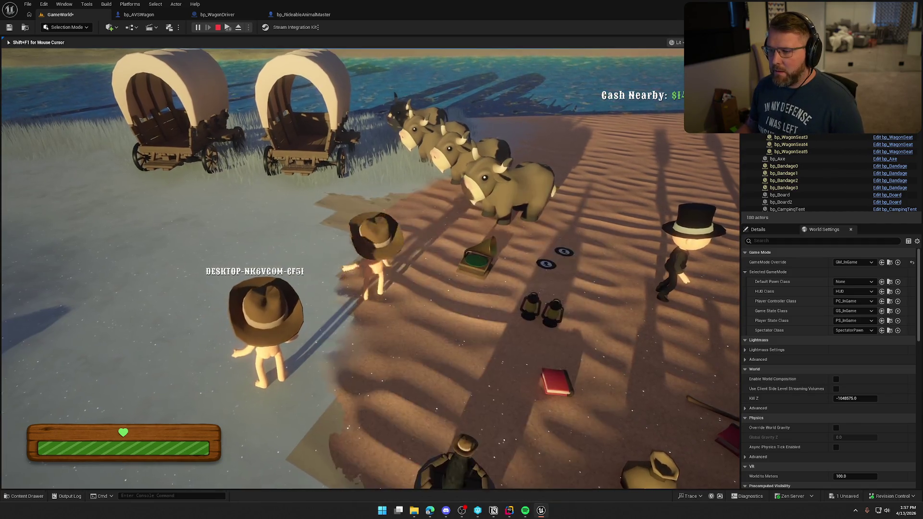
key(w)
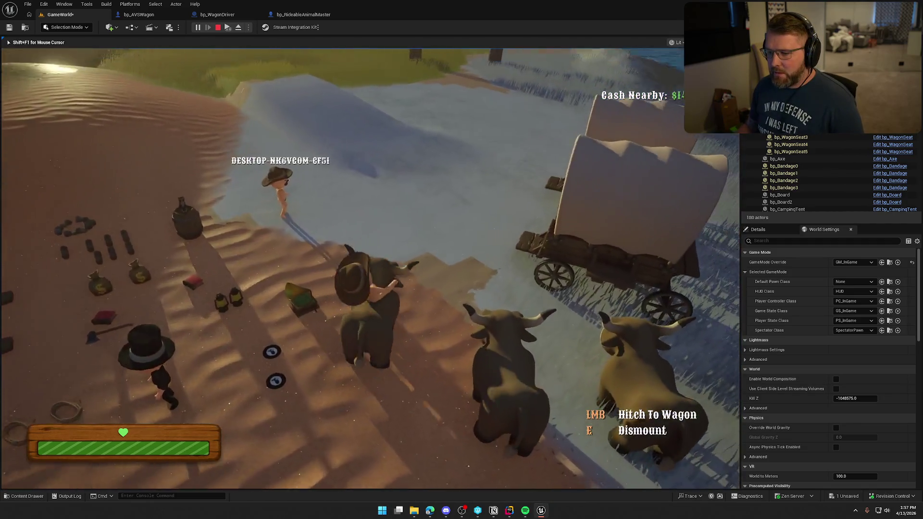
key(a)
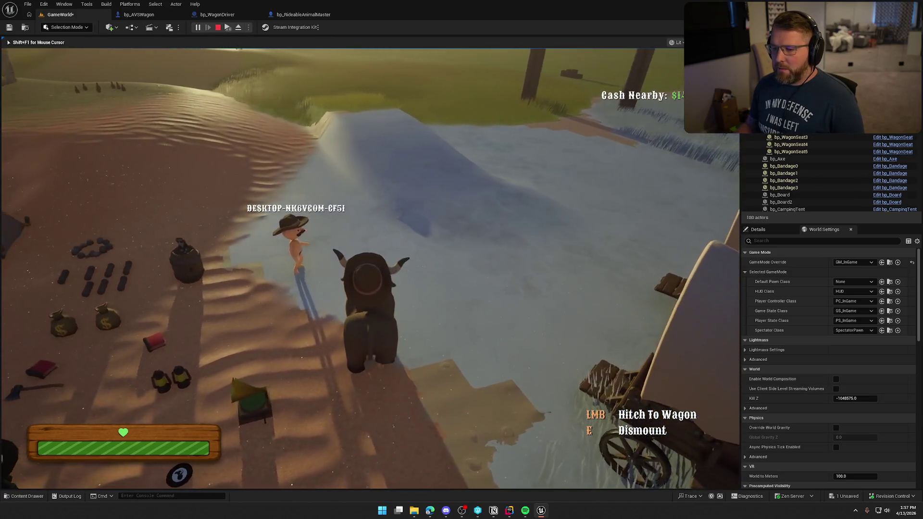
key(grave)
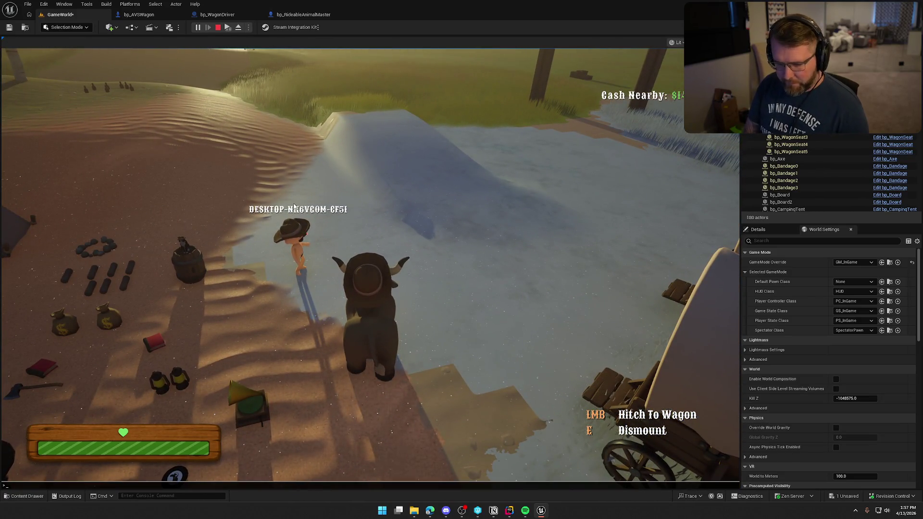
text(kill)
key(Return)
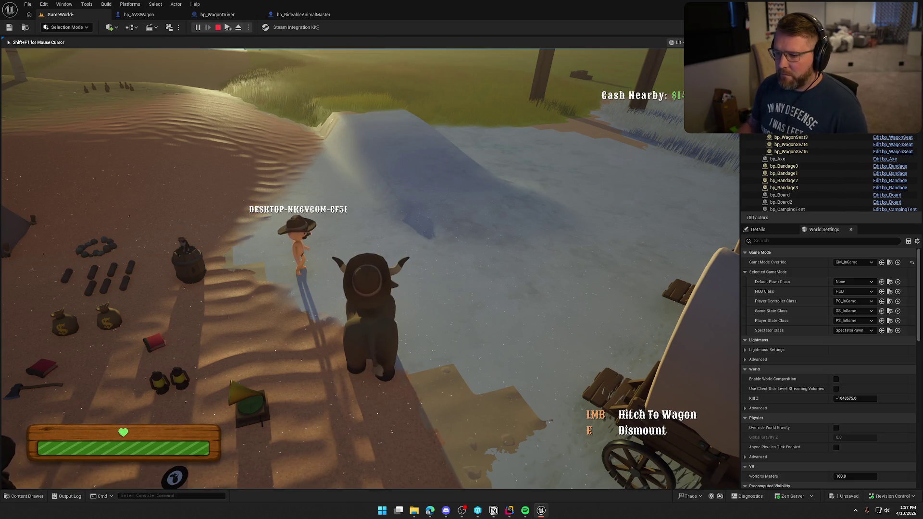
- Turn the bison around, dismount and walk over to it, then stop playing
key(s)
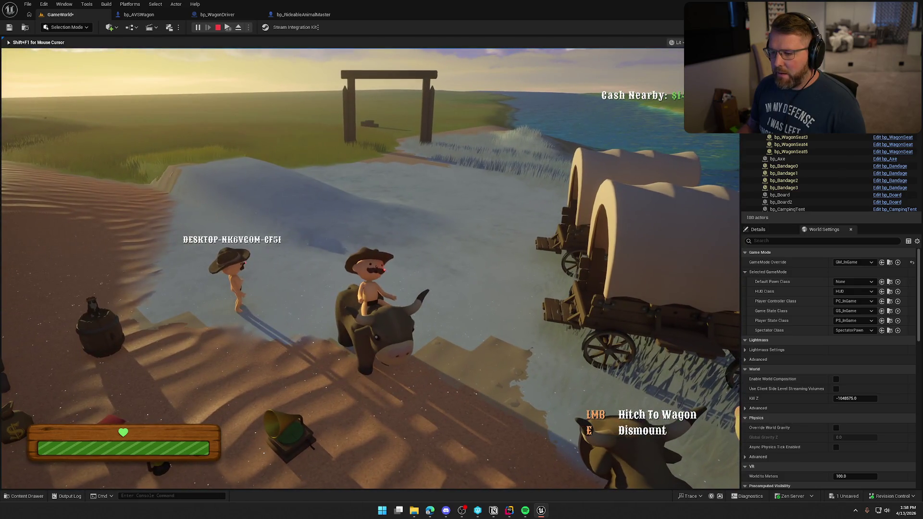
key(e)
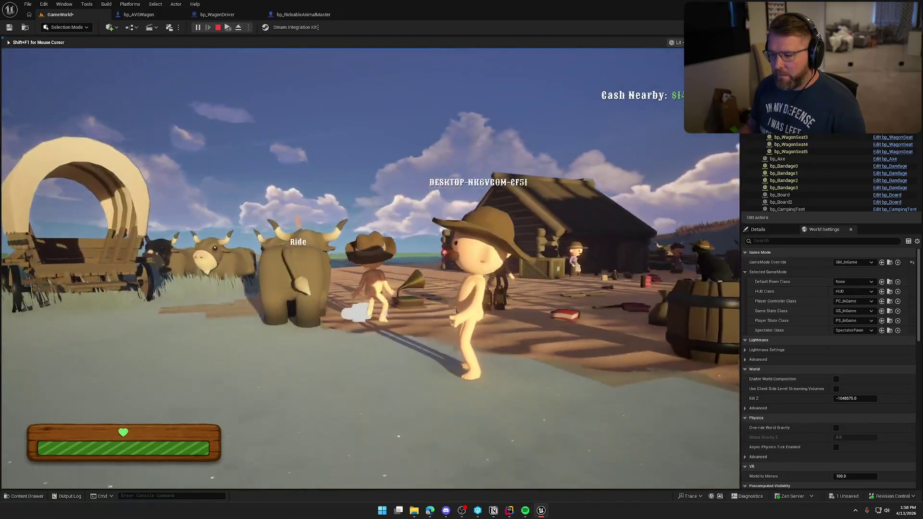
key(w)
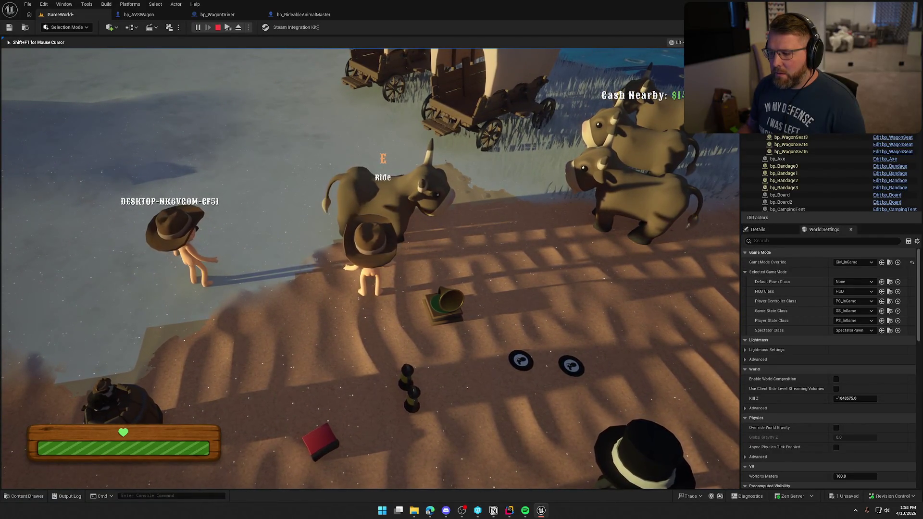
key(super)
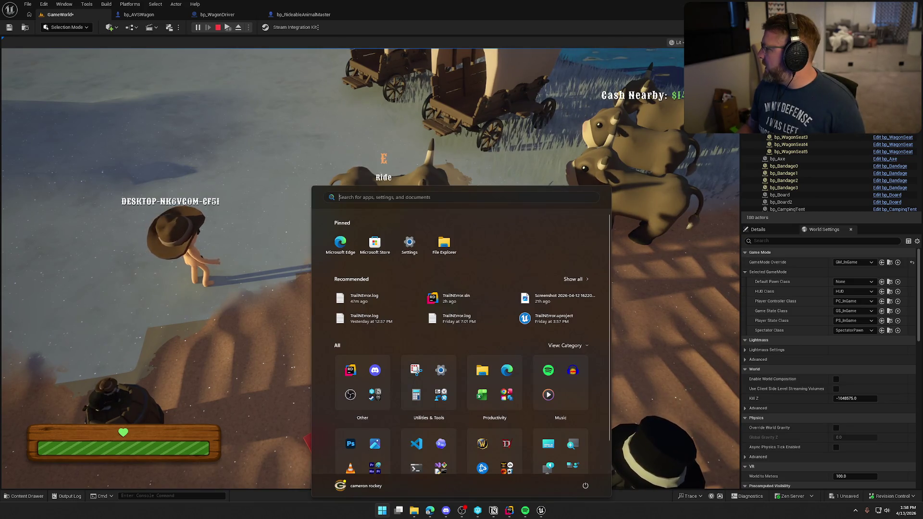
key(Escape)
key(Escape)
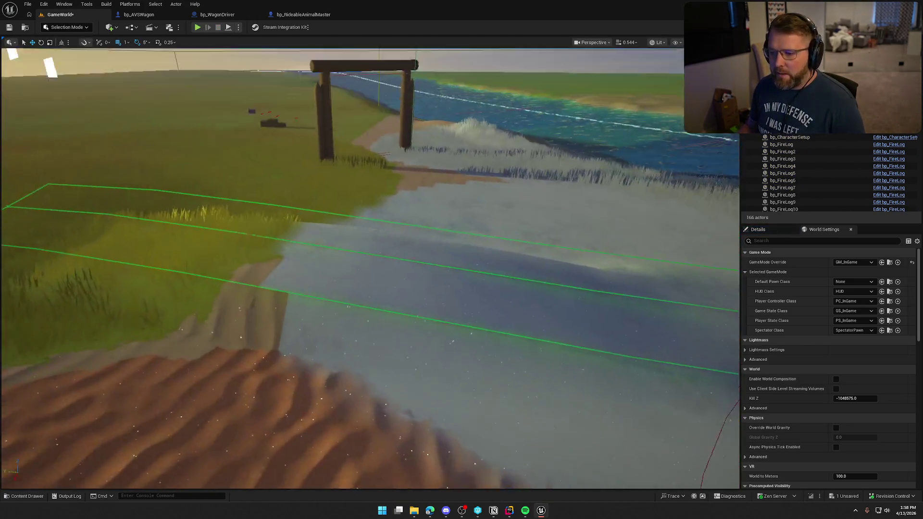
- Drag bp_AI_Bear from the Content Drawer onto the grass by the gate and start playing
key(ctrl+space)
drag(212, 375, 241, 257)
key(Escape)
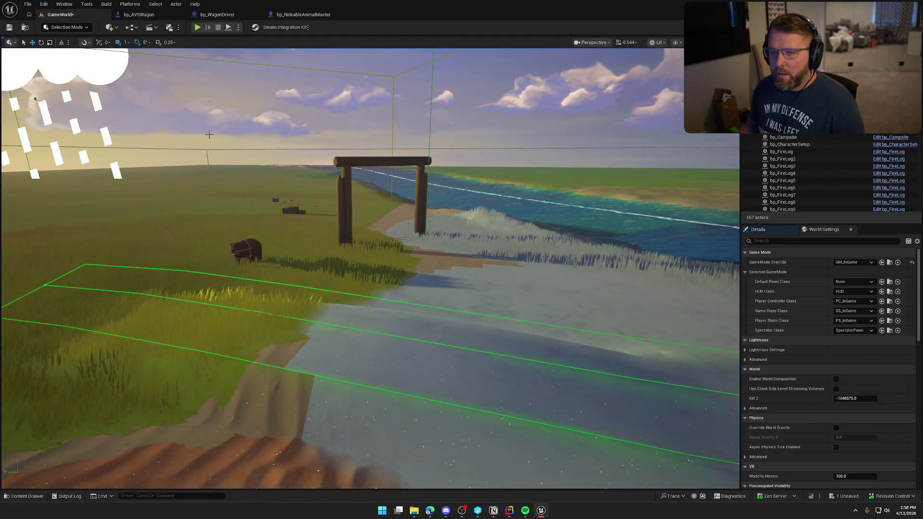
click(197, 27)
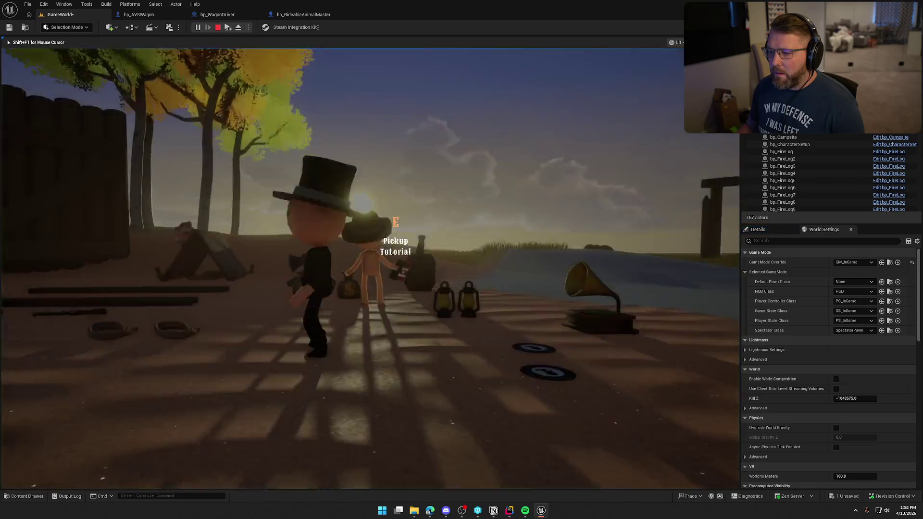
- Test the level with the bear, then stop and relaunch Play-In-Editor
key(super)
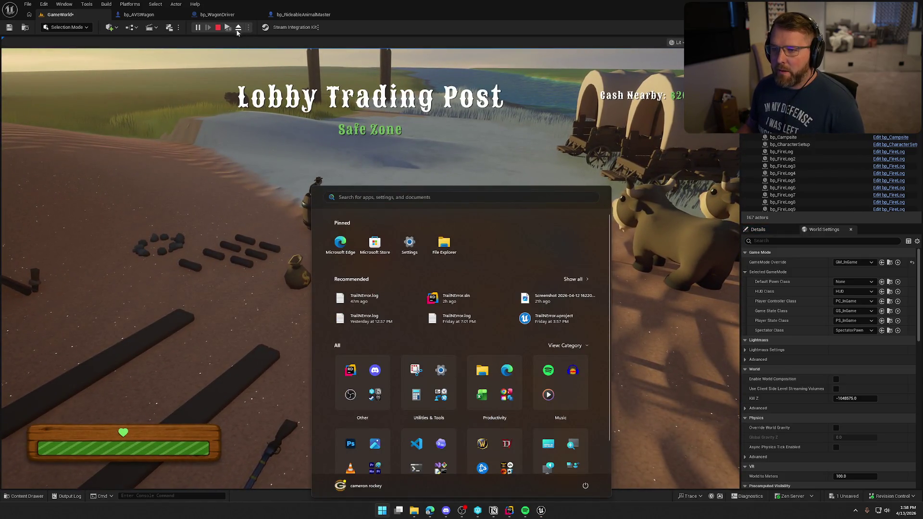
key(super)
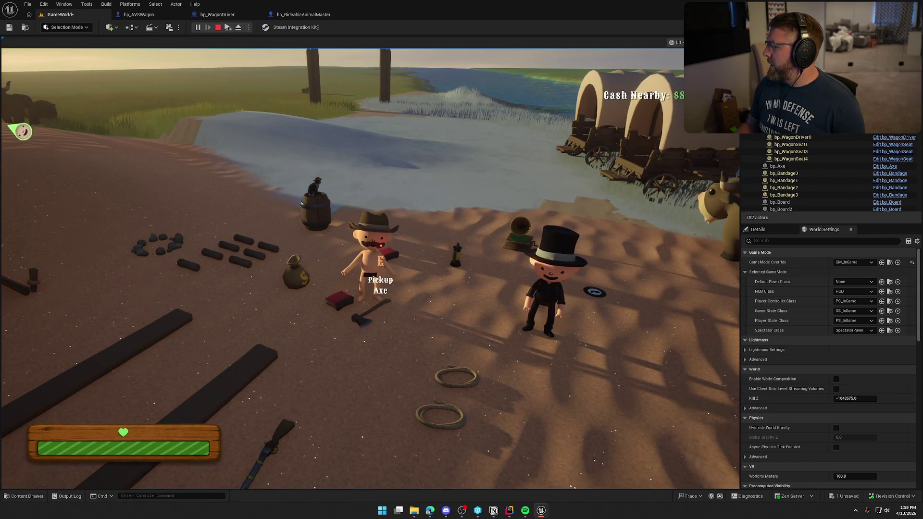
key(Escape)
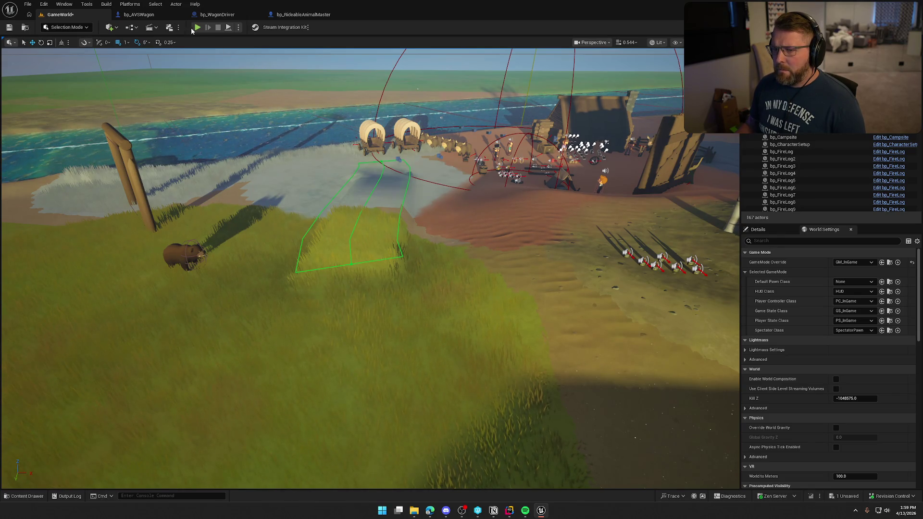
click(197, 28)
- Let the joined client be attacked until 'Died of Bear' appears, then stop the session
key(super)
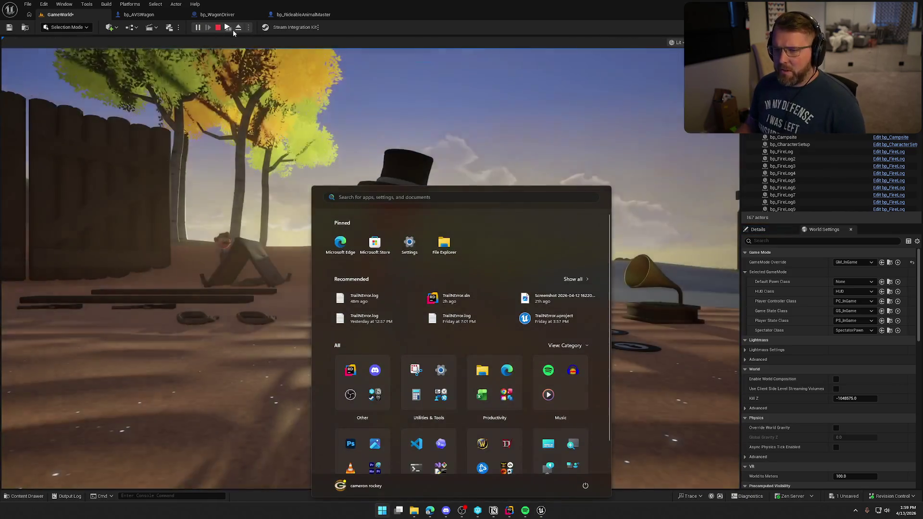
key(Escape)
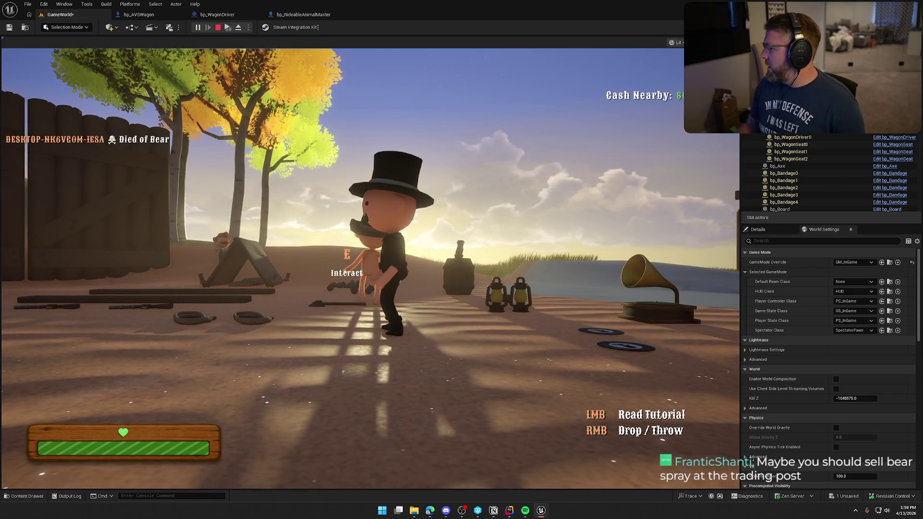
key(Escape)
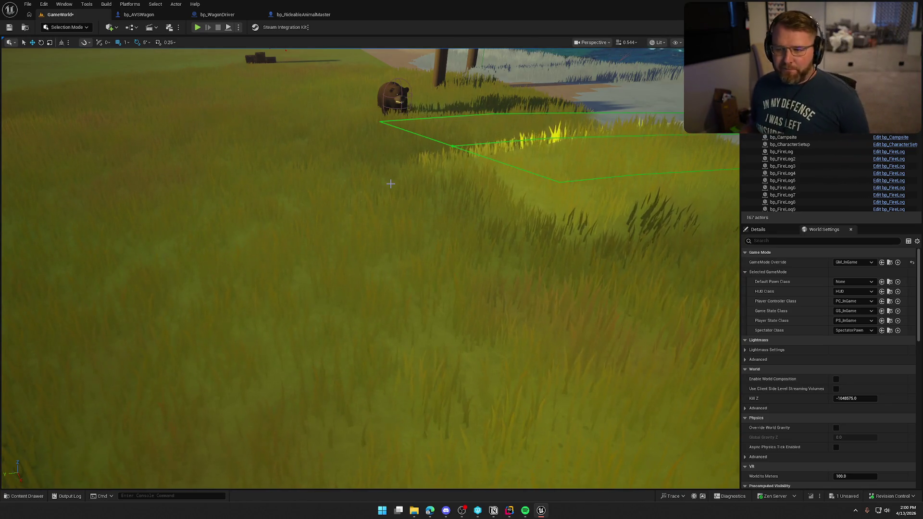
- Start a play session, walk around the camp and mount an ox
drag(424, 173, 424, 175)
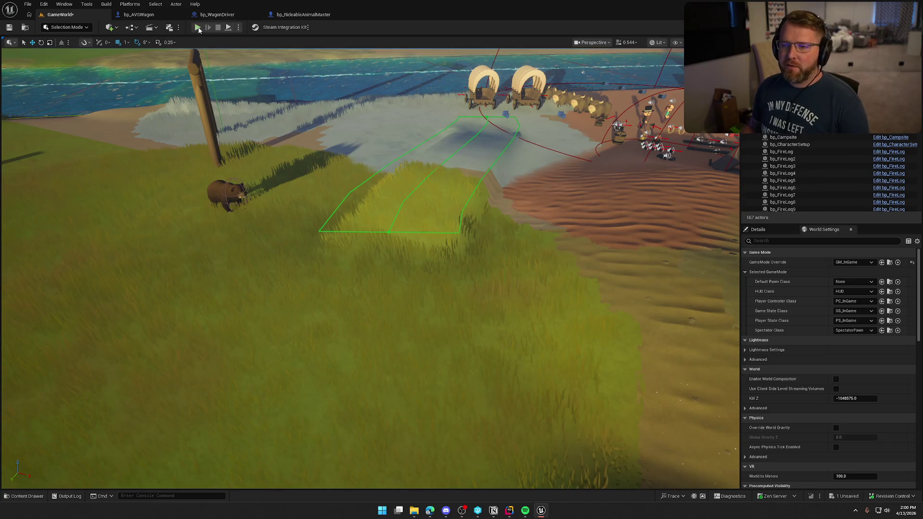
key(alt+p)
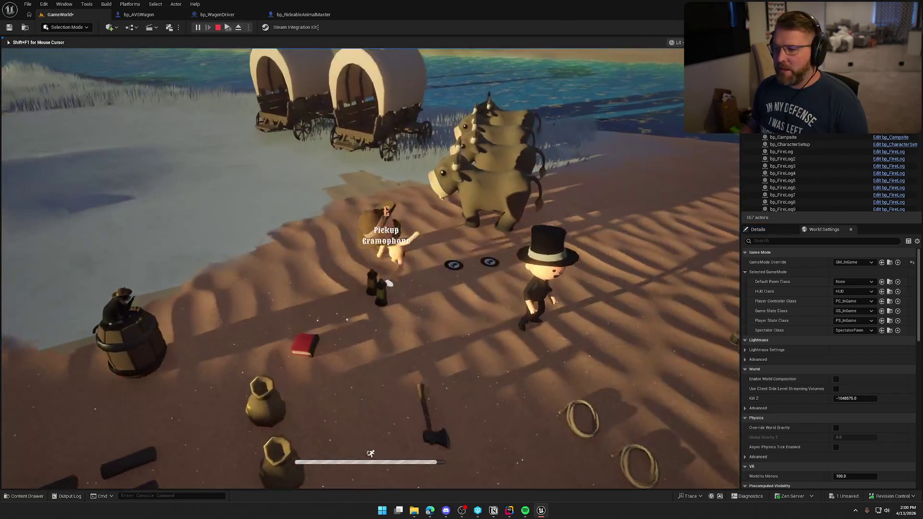
key(w)
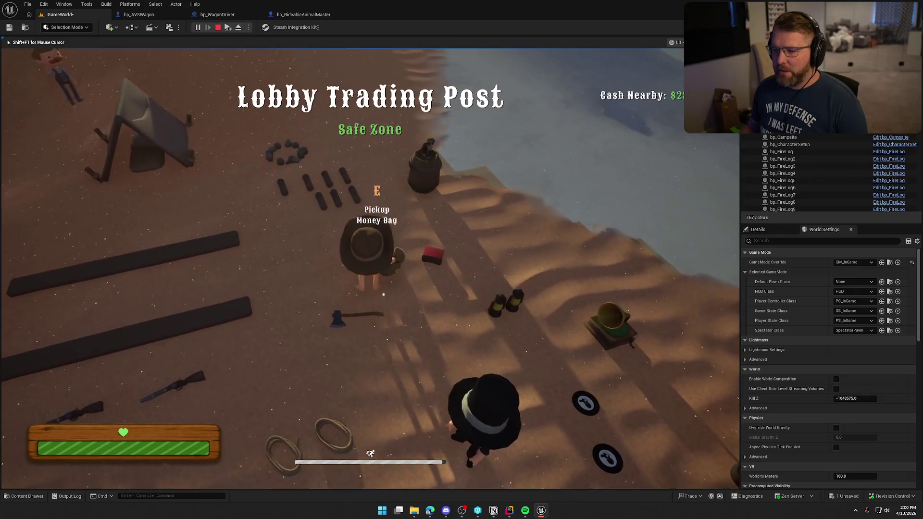
key(w)
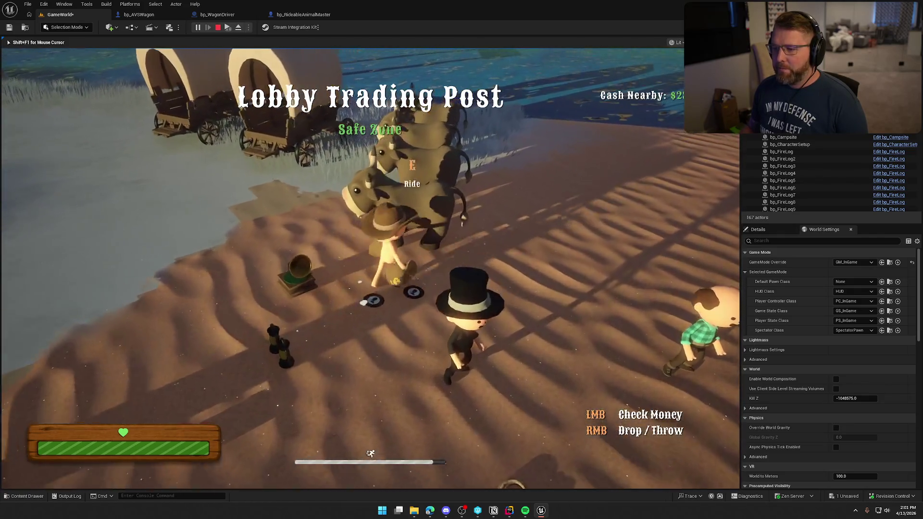
key(e)
- Ride the ox past the gate toward the river until the bear kills the rider
key(w)
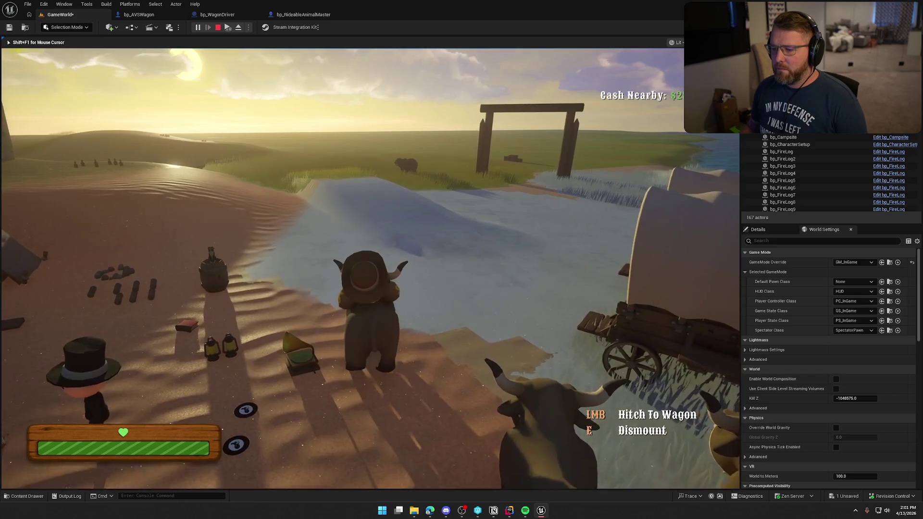
key(w)
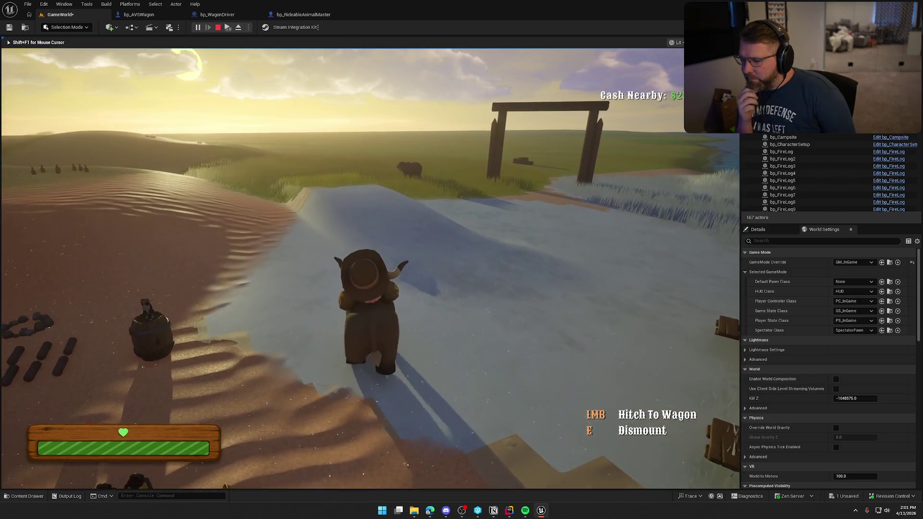
key(w)
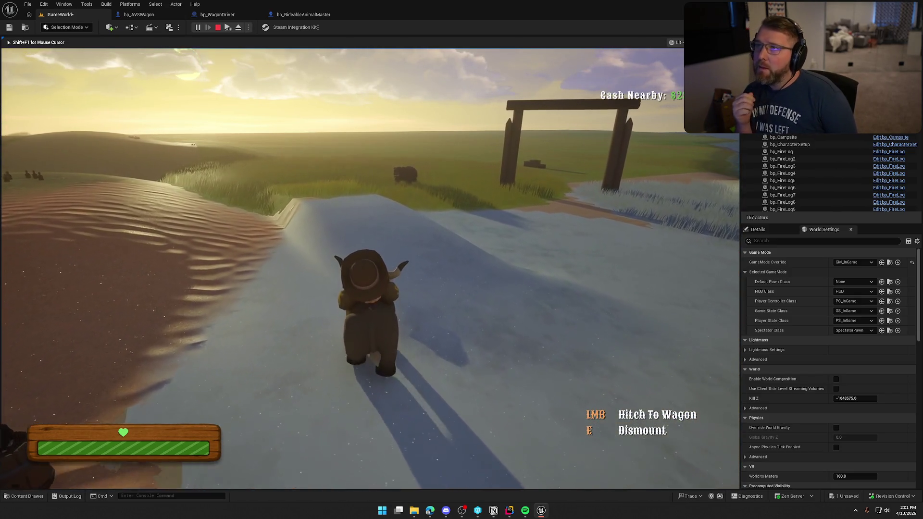
key(w)
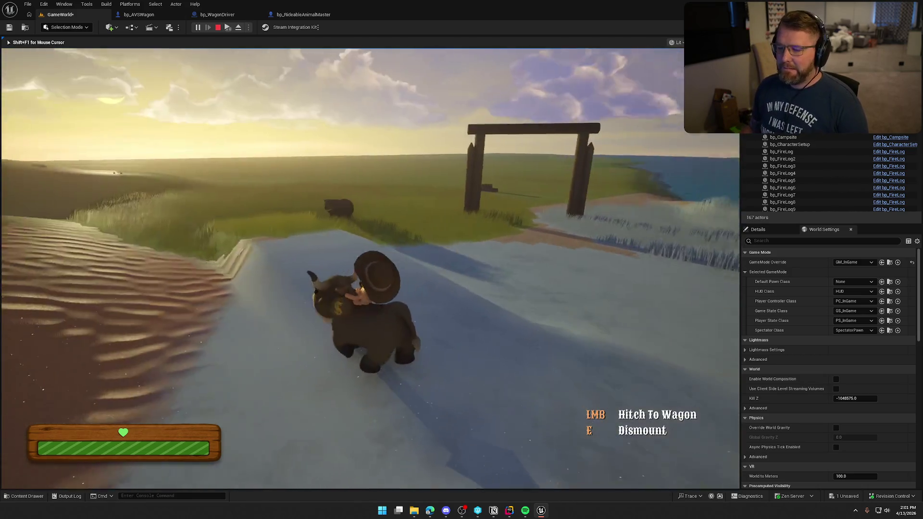
key(w)
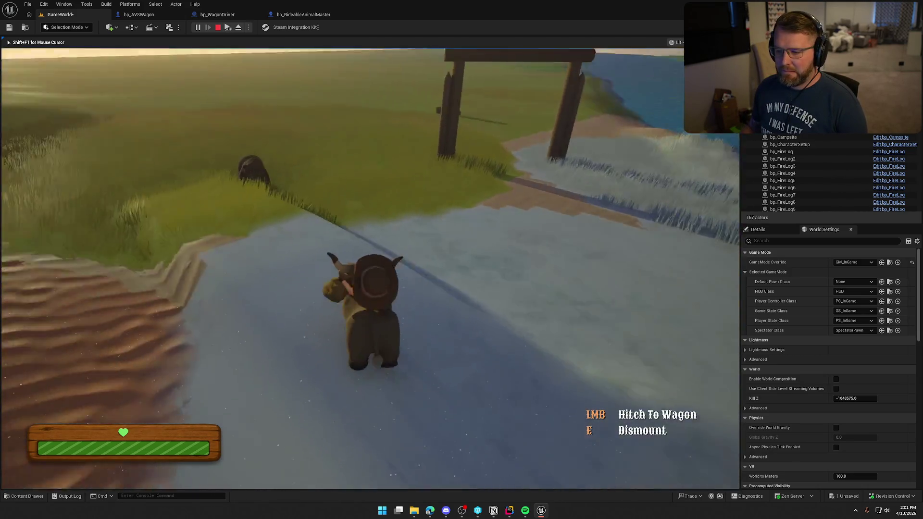
key(w)
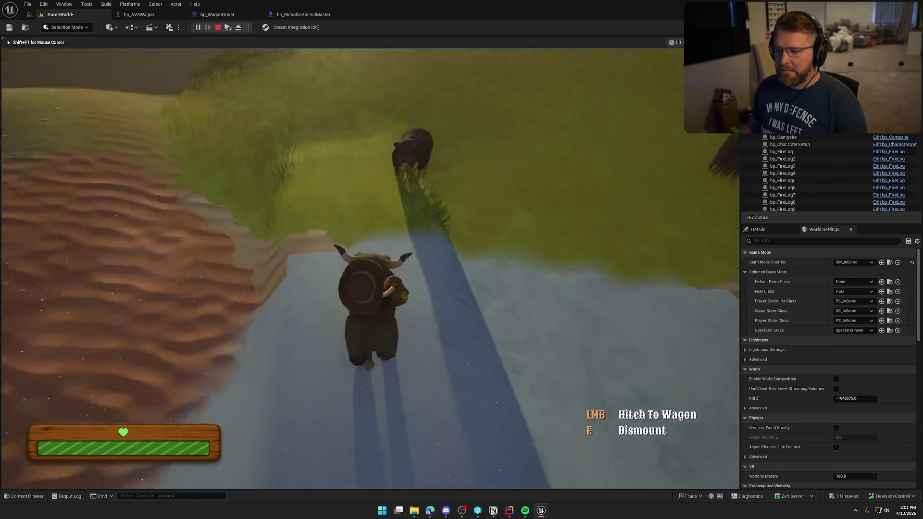
key(shift+w)
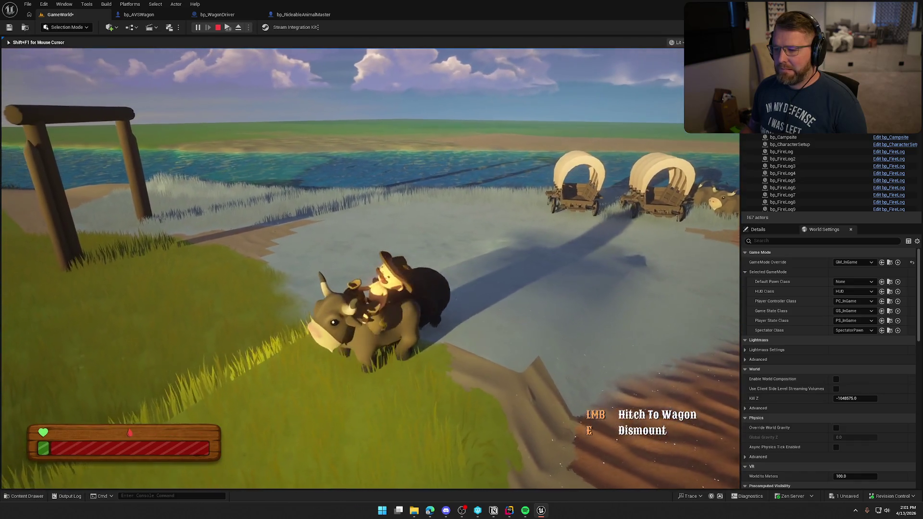
- Respawn as a ghost from the death screen and stop playing
key(shift+F1)
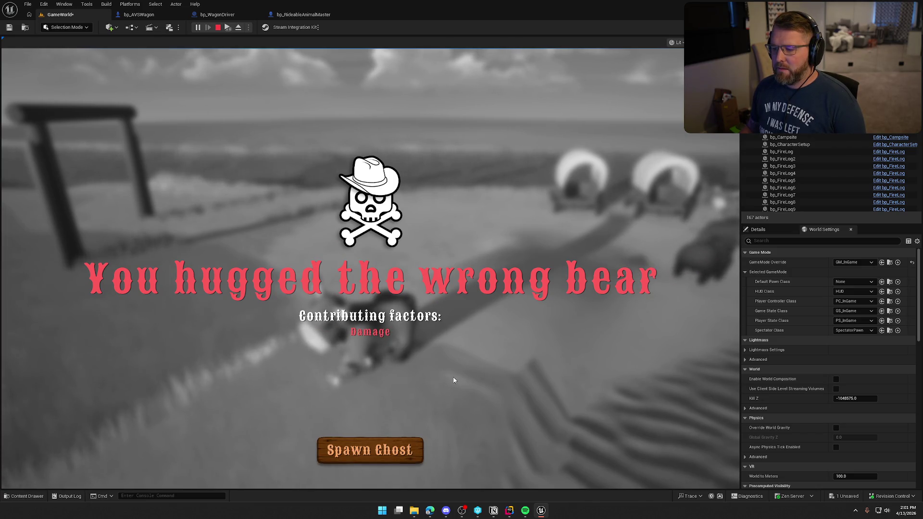
click(397, 454)
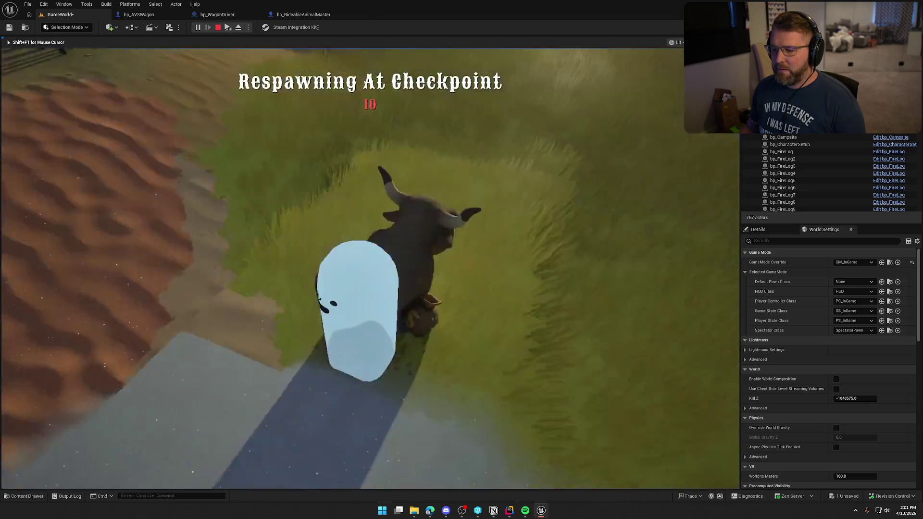
key(Escape)
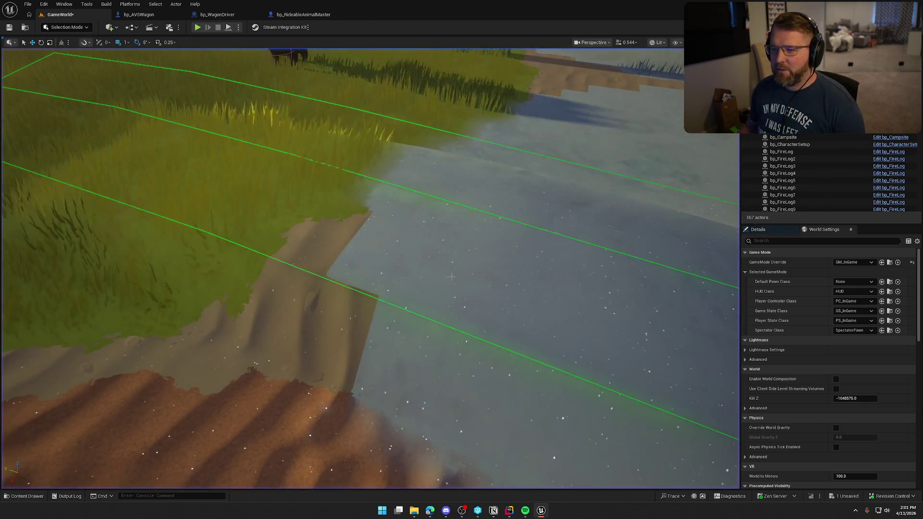
click(197, 28)
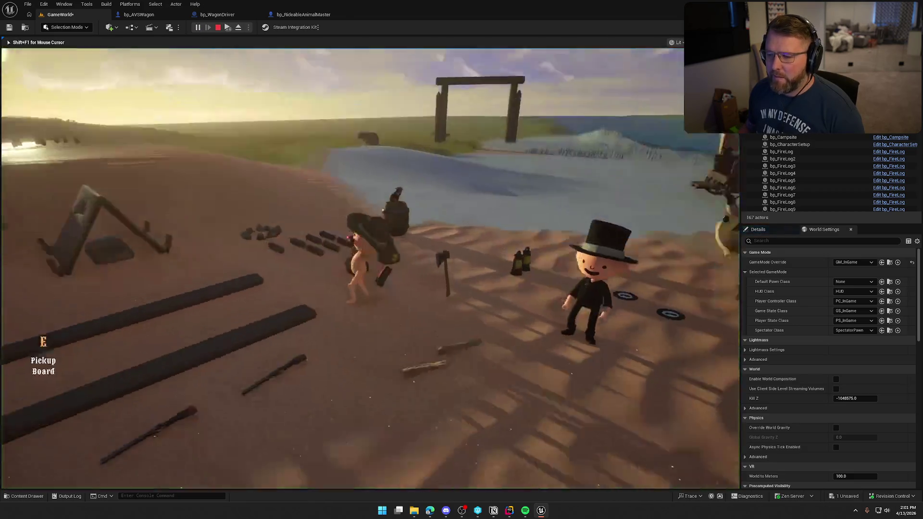
key(super)
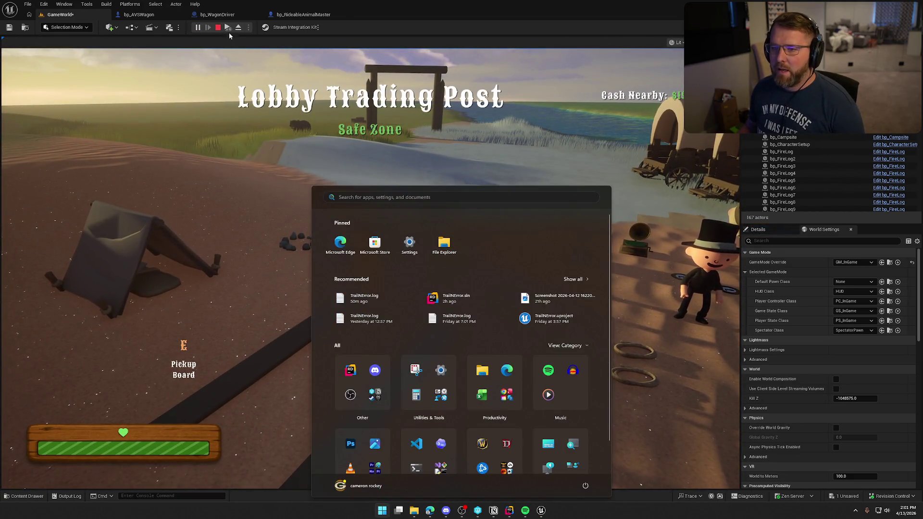
key(super)
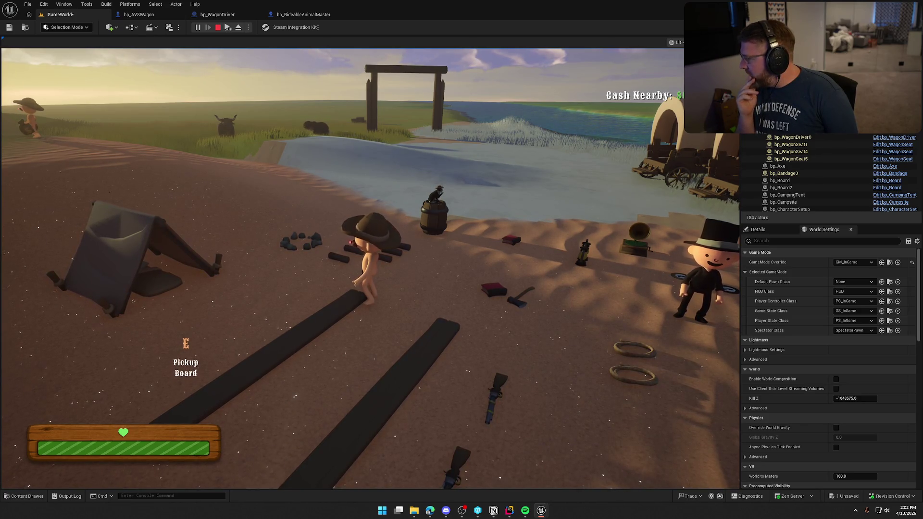
key(Escape)
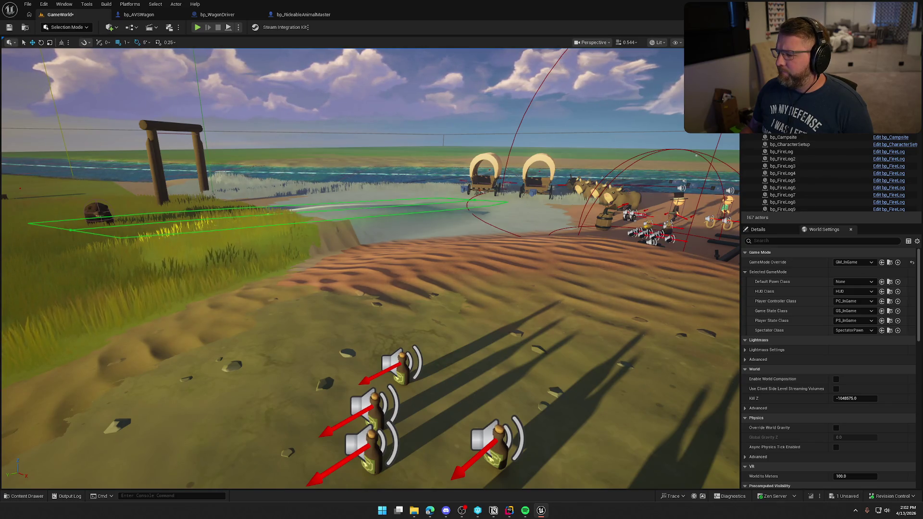
click(231, 14)
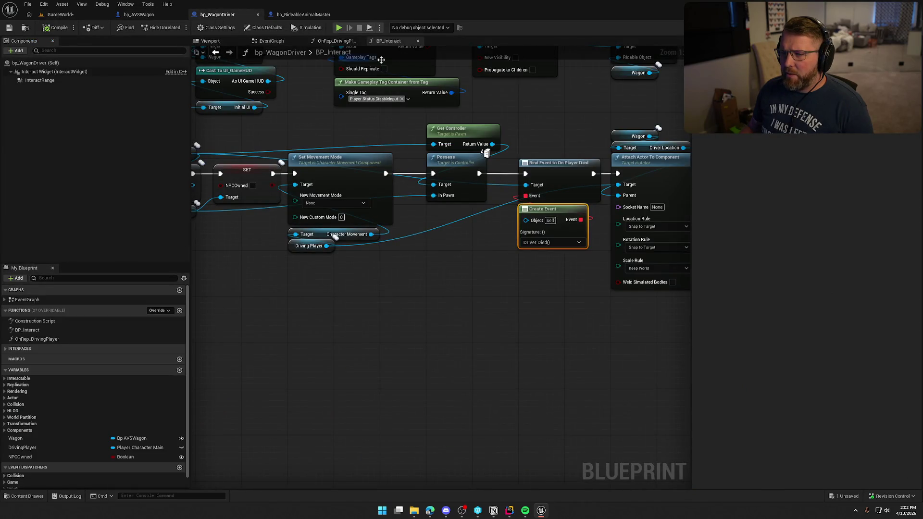
- Pan bp_WagonDriver's BP_Interact graph from Switch Has Authority to the Set Movement Mode and Possess nodes
drag(433, 325, 439, 326)
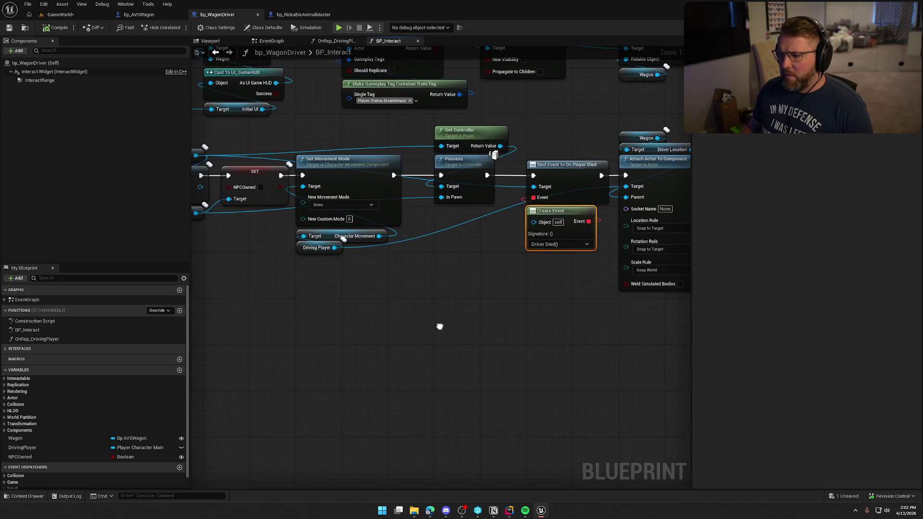
drag(457, 238, 542, 246)
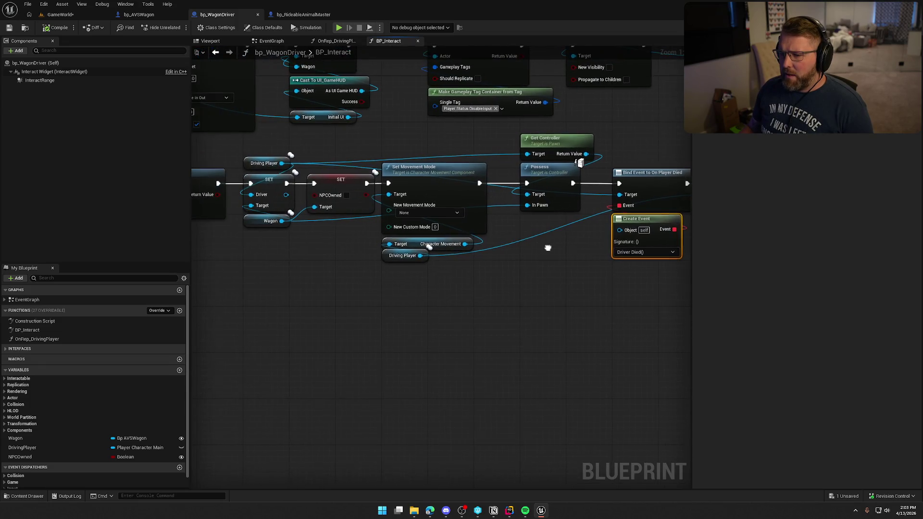
mouse_move(442, 317)
mouse_down()
mouse_move(657, 270)
mouse_move(450, 272)
mouse_up()
mouse_move(653, 288)
mouse_down()
mouse_move(499, 289)
mouse_move(505, 279)
mouse_move(333, 273)
mouse_up()
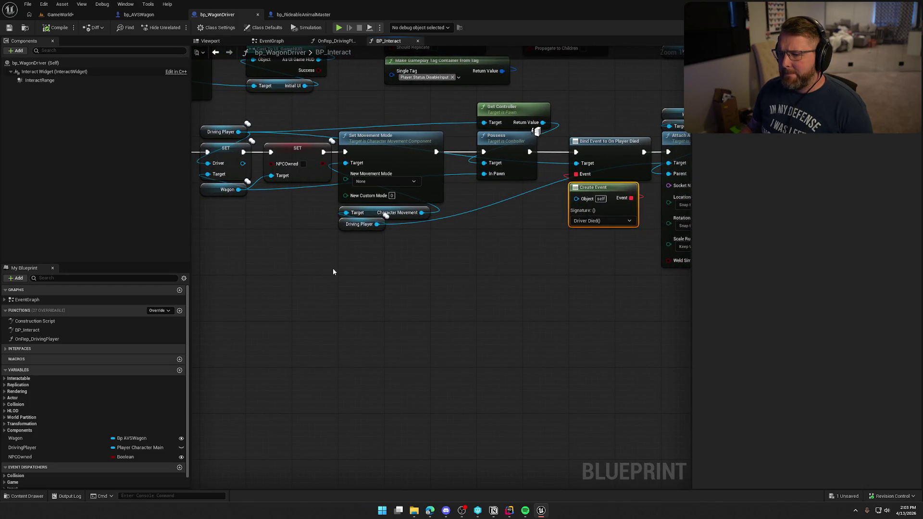
drag(333, 272, 624, 281)
- Review the SET and Set Movement Mode nodes, then open bp_AVSWagon and expand WagonHealth
drag(289, 269, 682, 278)
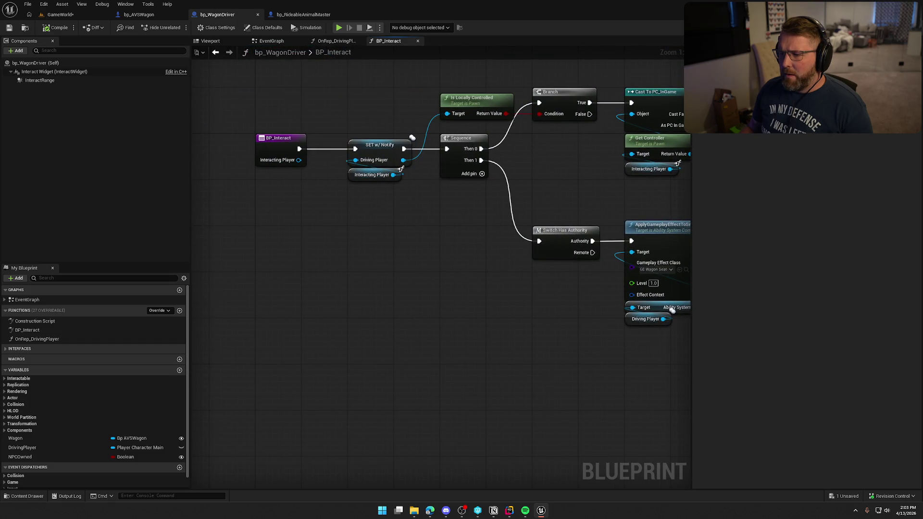
mouse_move(672, 310)
mouse_down()
mouse_move(545, 321)
mouse_move(545, 250)
mouse_up()
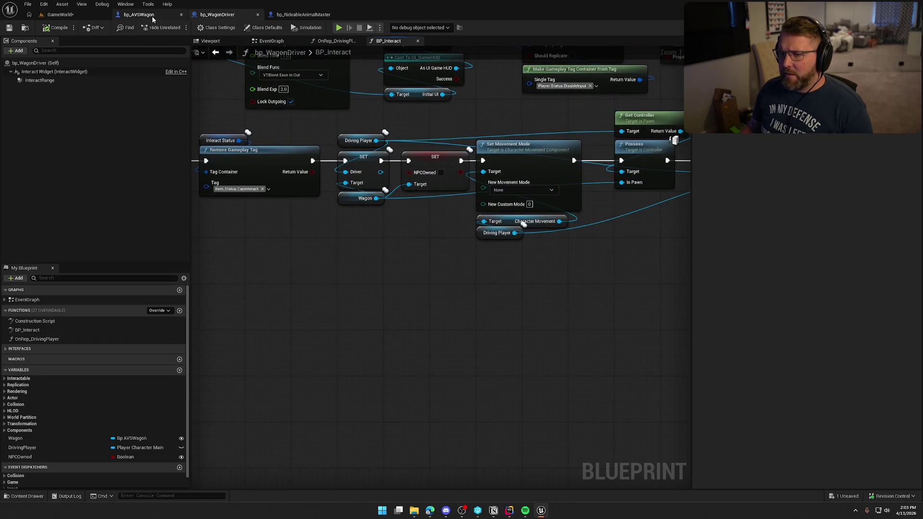
click(139, 15)
click(4, 309)
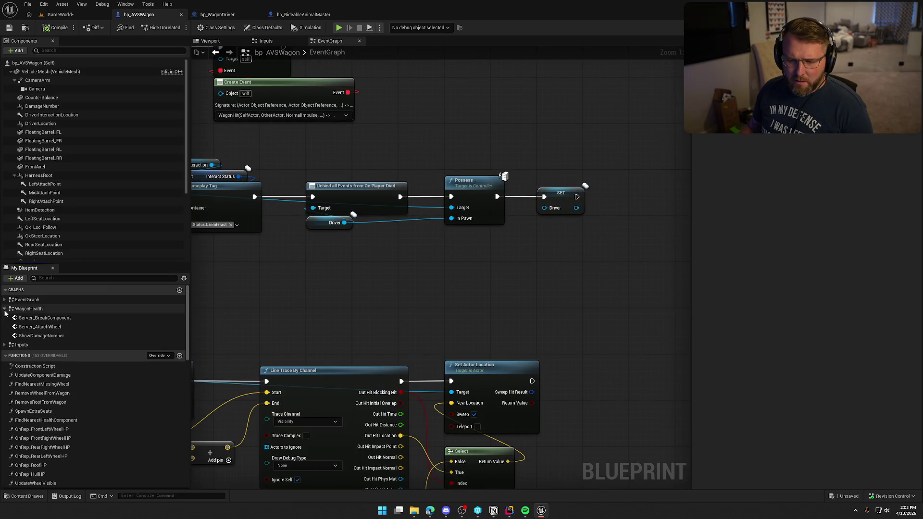
- Scroll down and back up through bp_AVSWagon's Functions list
scroll(105, 375, down, 3)
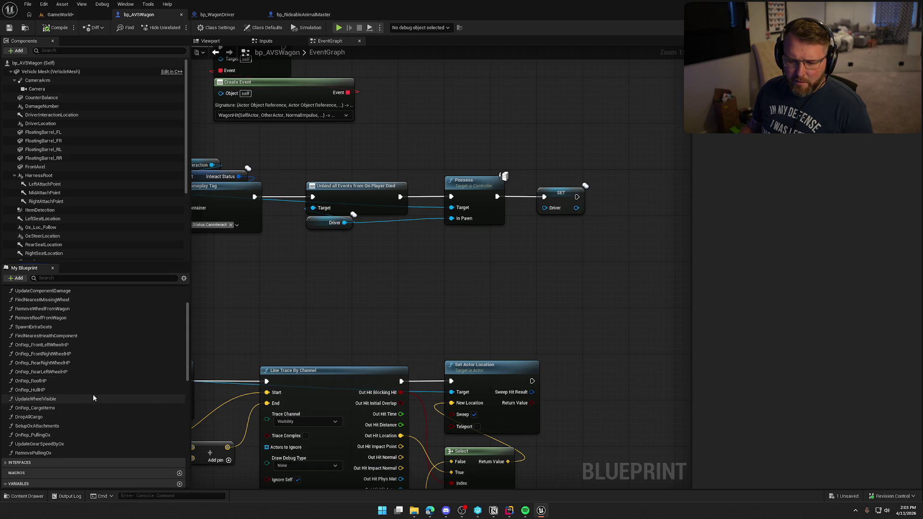
scroll(95, 400, up, 2)
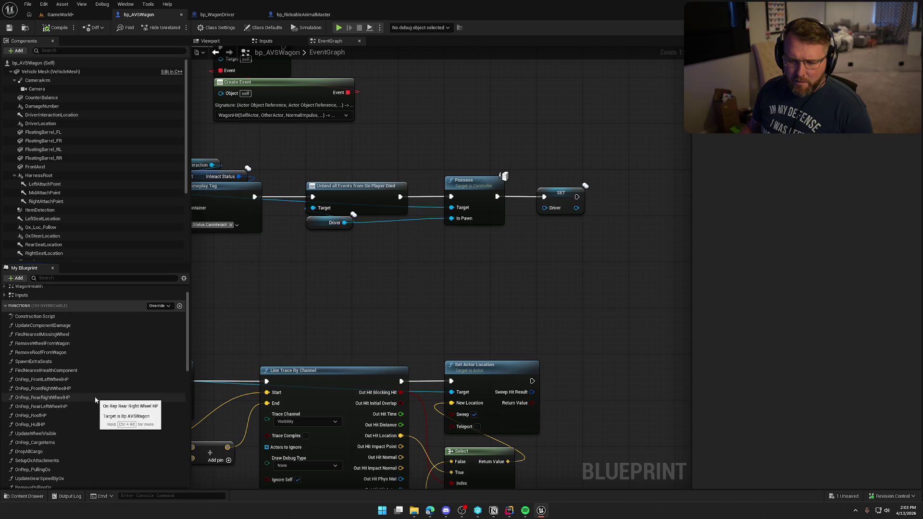
- In bp_WagonDriver, open the OnRep_DrivingPlayer function graph, then go back to BP_Interact
click(220, 15)
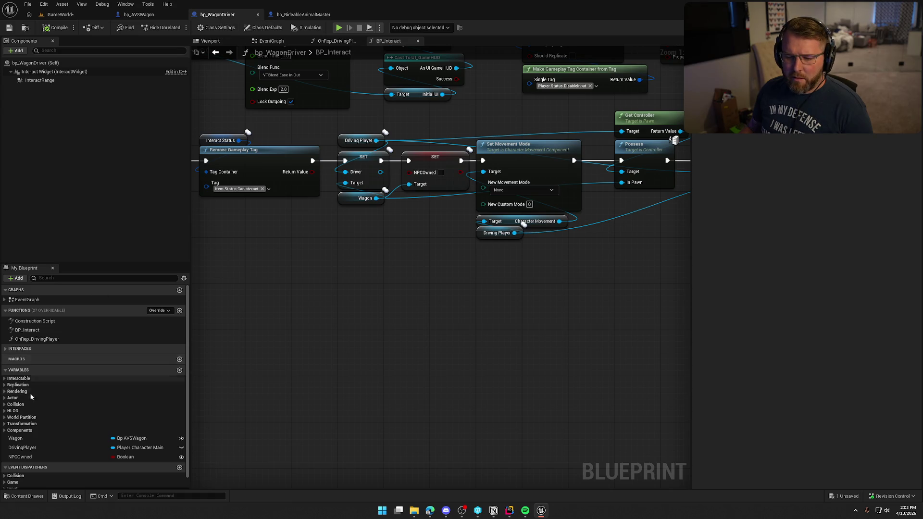
double_click(41, 339)
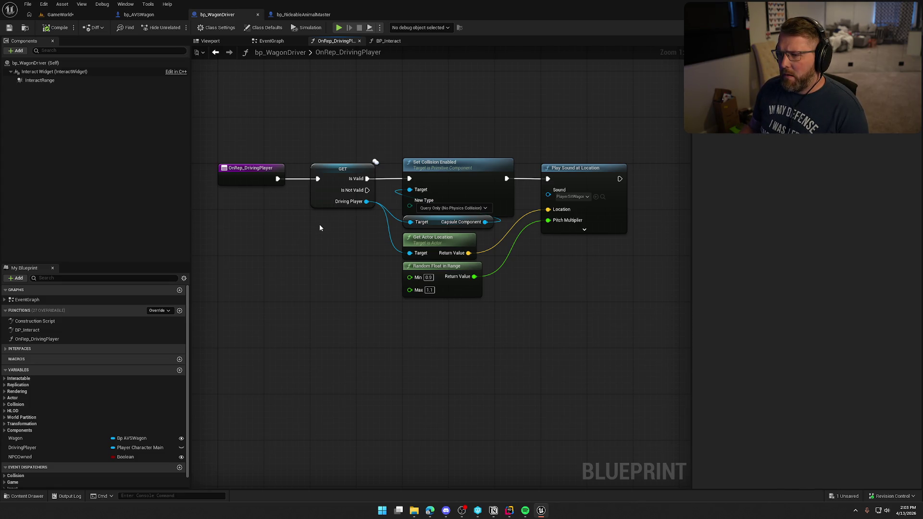
click(388, 41)
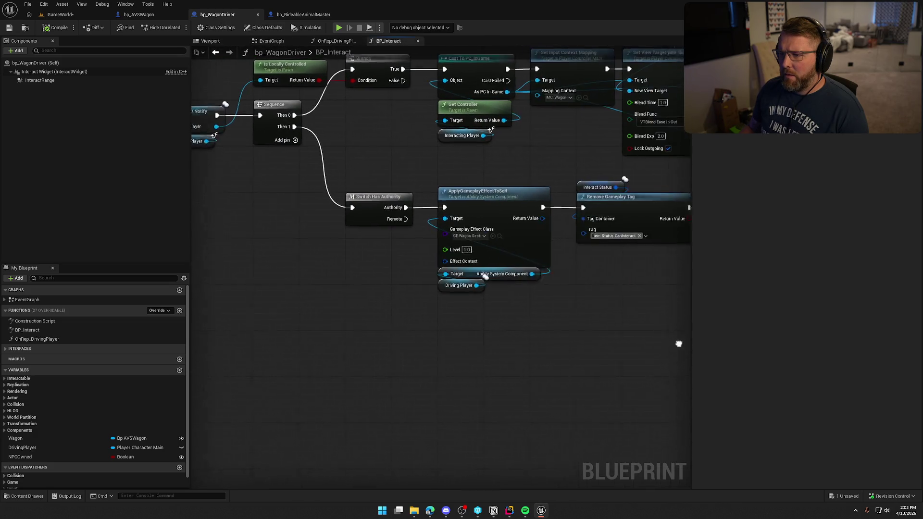
- Inspect BP_Interact's Possess, Bind Event and Create Event nodes and the Create Event signature choices
drag(595, 311, 258, 276)
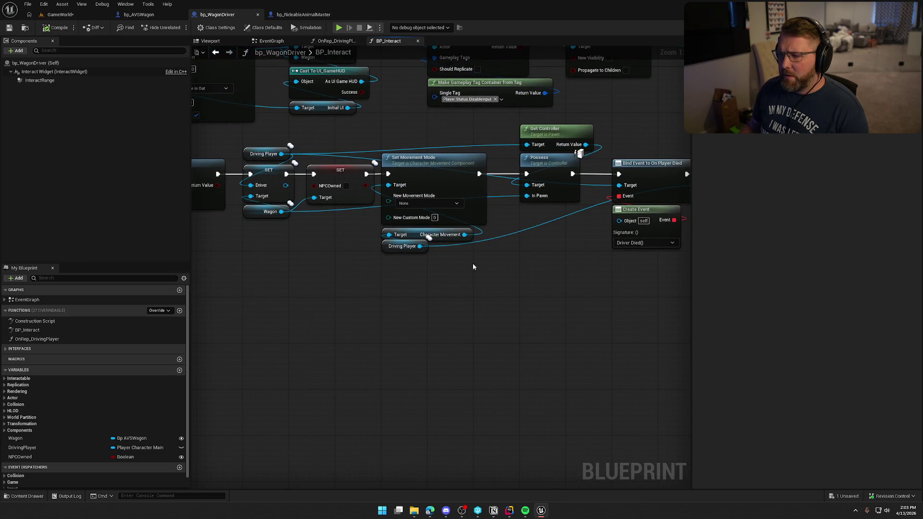
drag(470, 250, 380, 296)
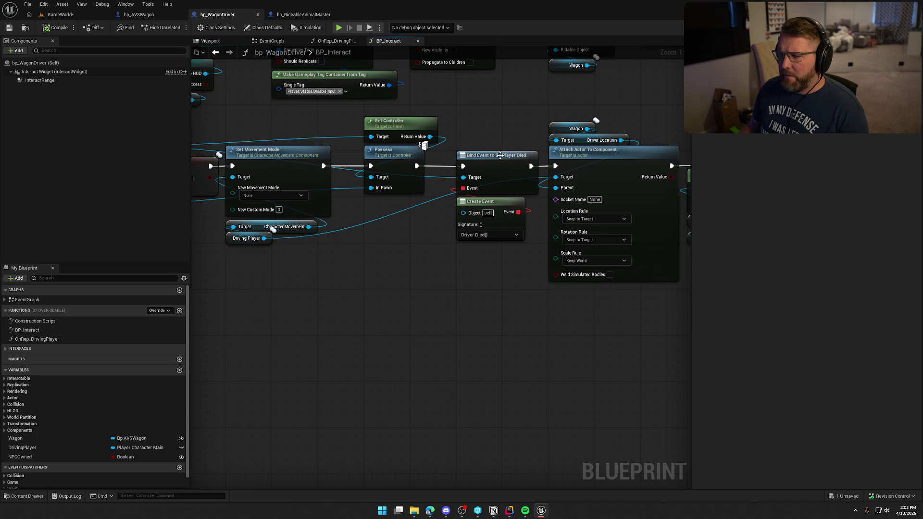
drag(499, 283, 485, 147)
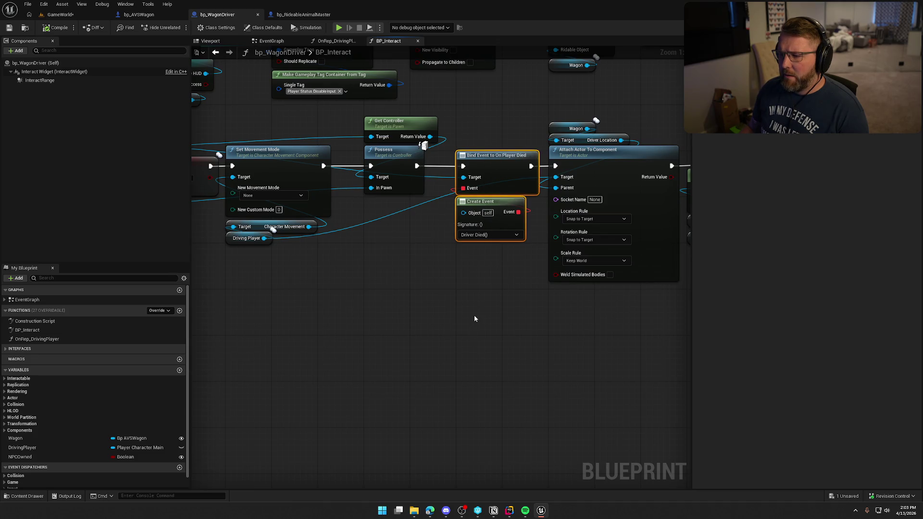
drag(474, 318, 355, 328)
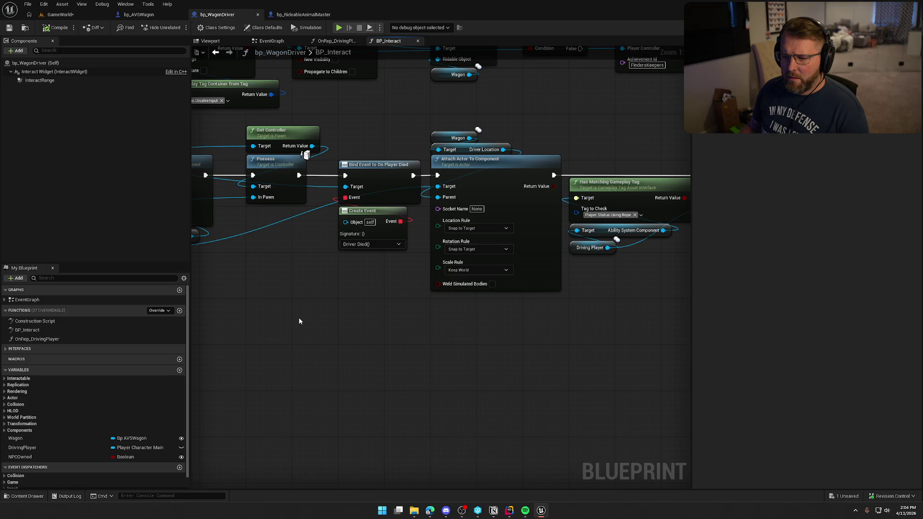
drag(297, 318, 416, 319)
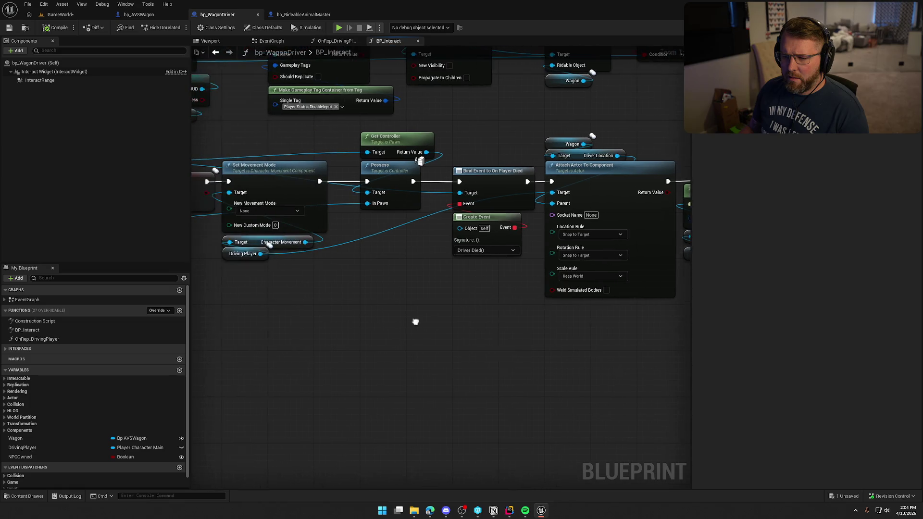
click(484, 255)
click(484, 255)
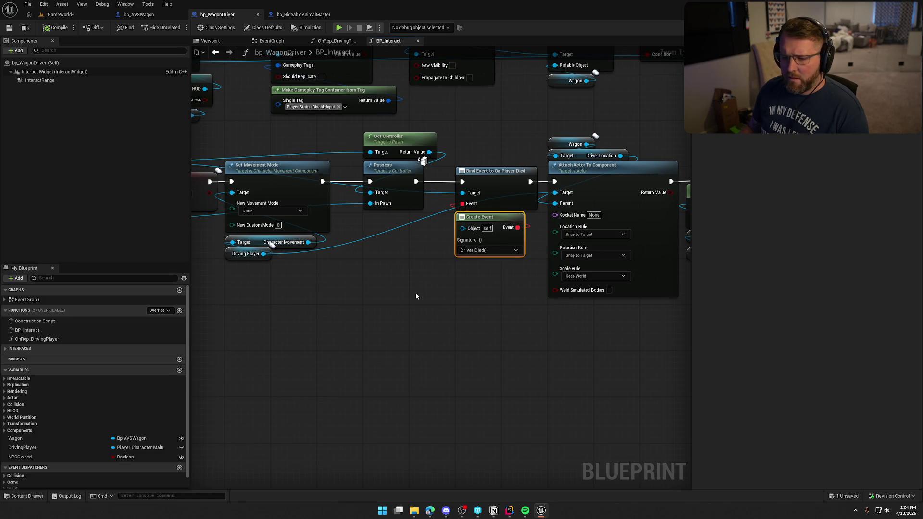
- View the Driver Died custom event in bp_WagonDriver's EventGraph
click(271, 41)
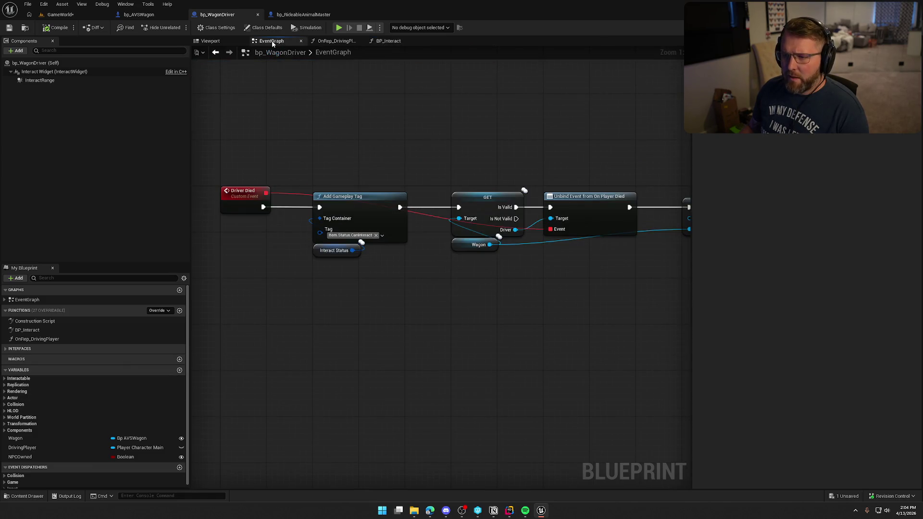
drag(217, 175, 269, 259)
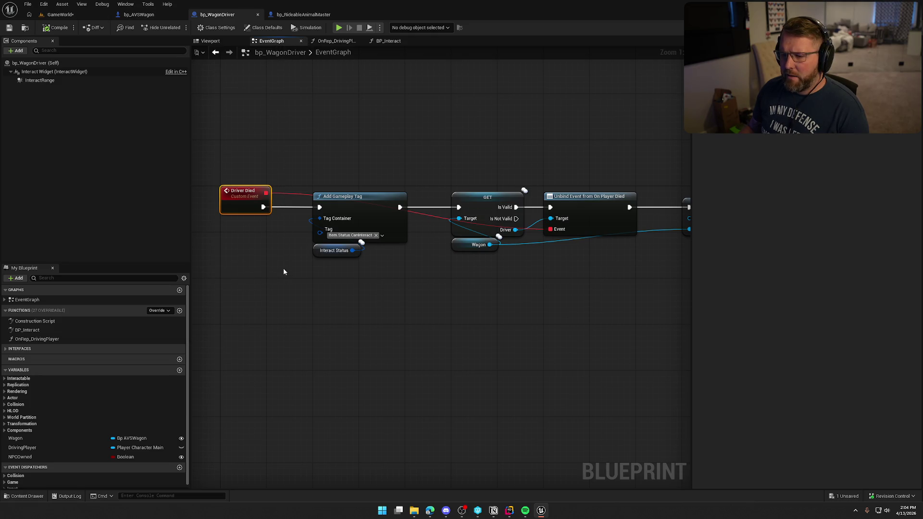
click(282, 269)
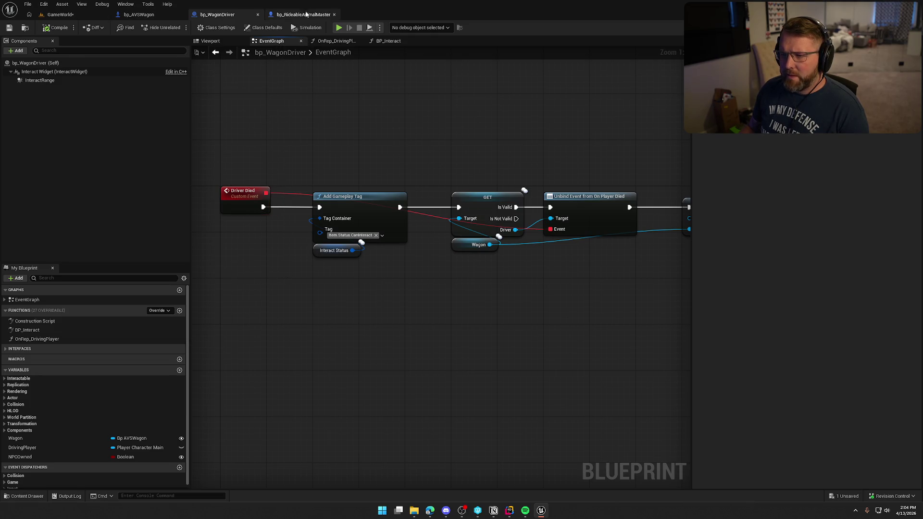
click(303, 15)
- Look over bp_RideableAnimalMaster's EventGraph around the Set Movement Mode and GET nodes
drag(371, 227, 576, 227)
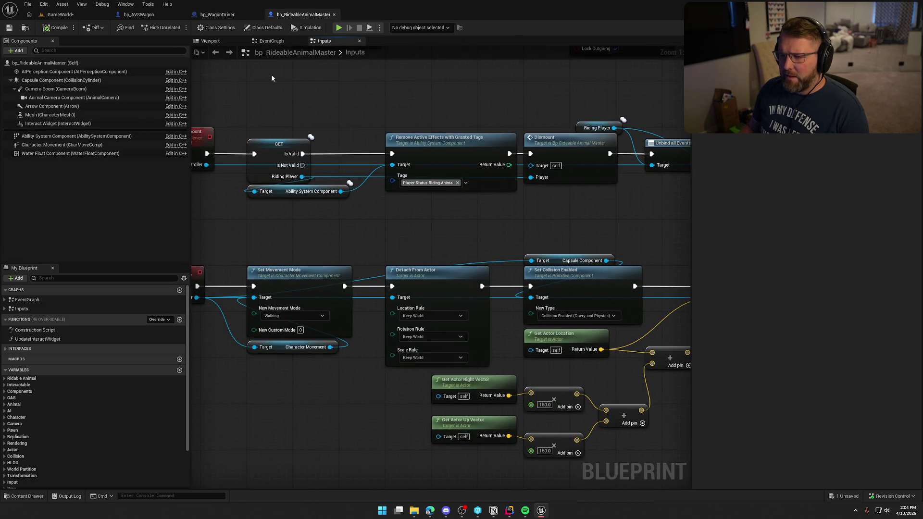
click(269, 41)
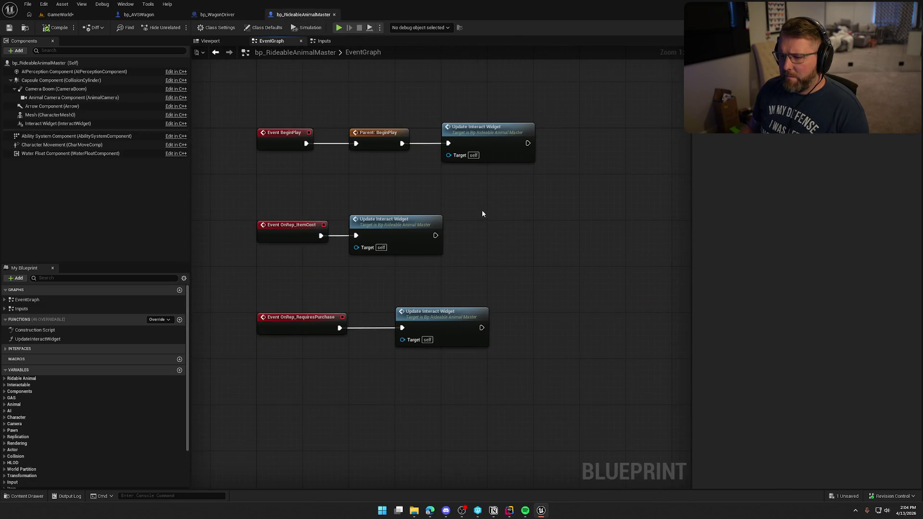
drag(482, 211, 502, 268)
- Review the Inputs graph's ForceDismount nodes, then bring up the C++ source in Rider
click(324, 41)
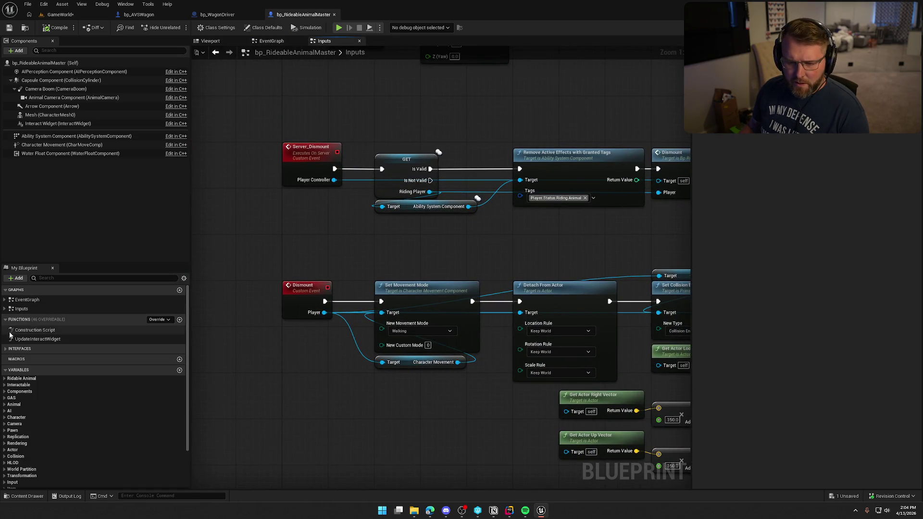
click(6, 309)
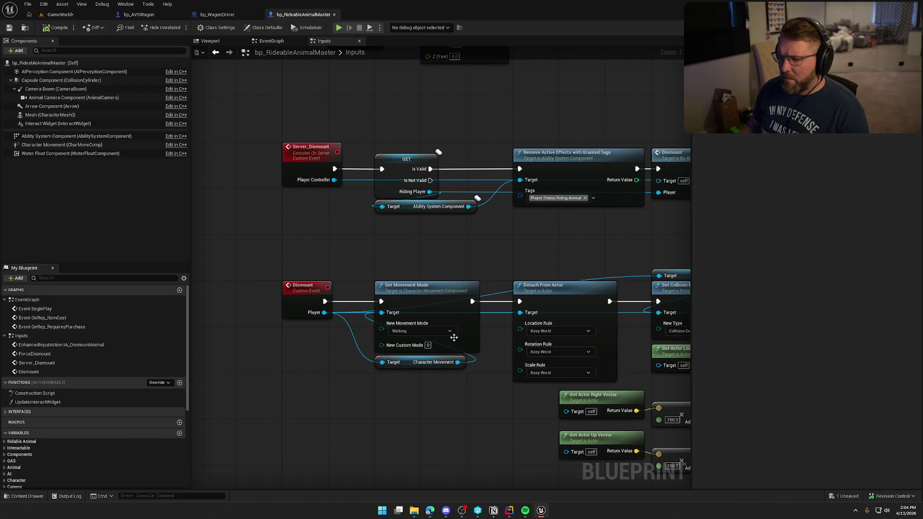
mouse_move(525, 238)
mouse_down()
mouse_move(518, 325)
mouse_move(474, 492)
mouse_move(477, 136)
mouse_move(505, 333)
mouse_up()
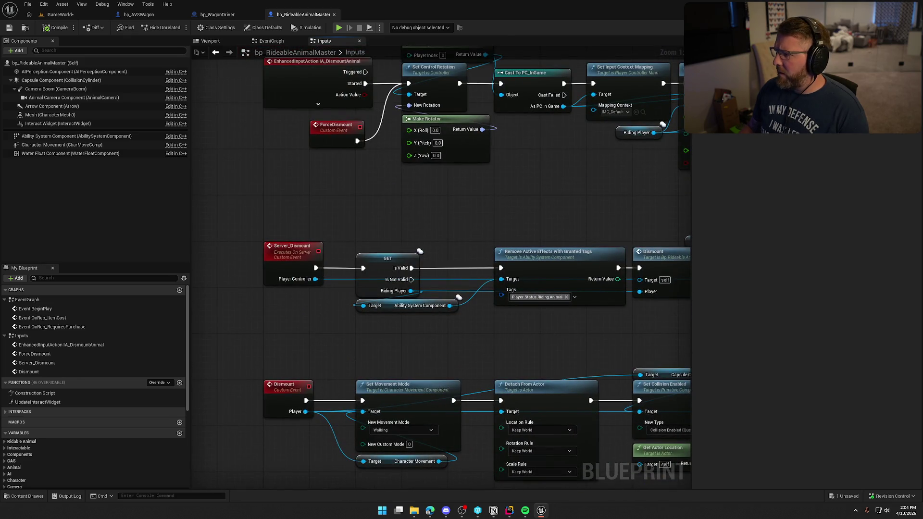
key(alt+Tab)
click(901, 311)
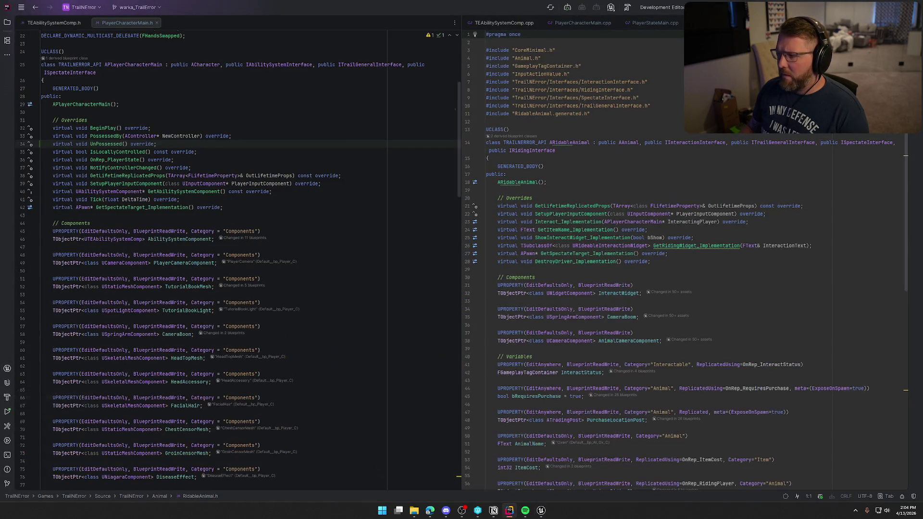
- Put RidableAnimal.h beside RidableAnimal.cpp, opened at Interact_Implementation
drag(711, 23, 191, 29)
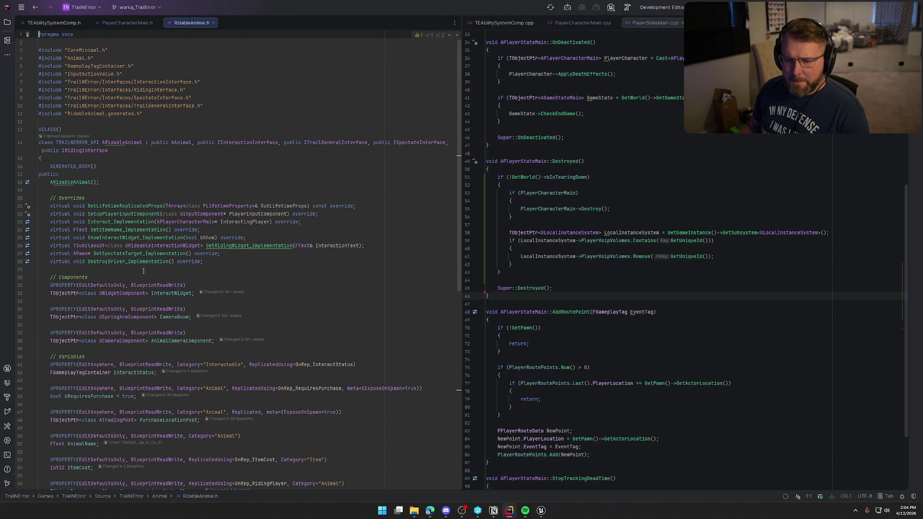
click(128, 223)
ctrl+click(128, 222)
mouse_move(246, 20)
mouse_down()
mouse_move(665, 62)
mouse_move(703, 276)
mouse_up()
- Inspect the OnPlayerDied binding on line 103, then return to Unreal Engine
scroll(703, 276, down, 3)
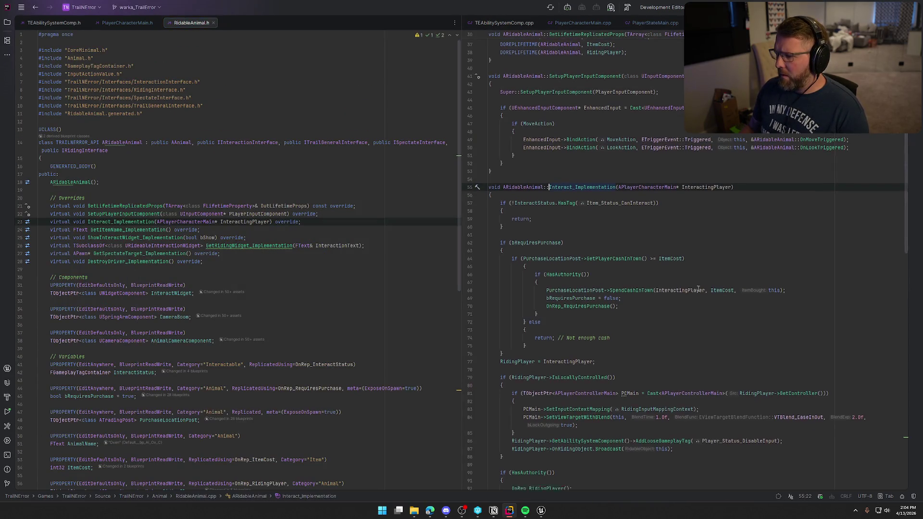
scroll(703, 276, down, 1)
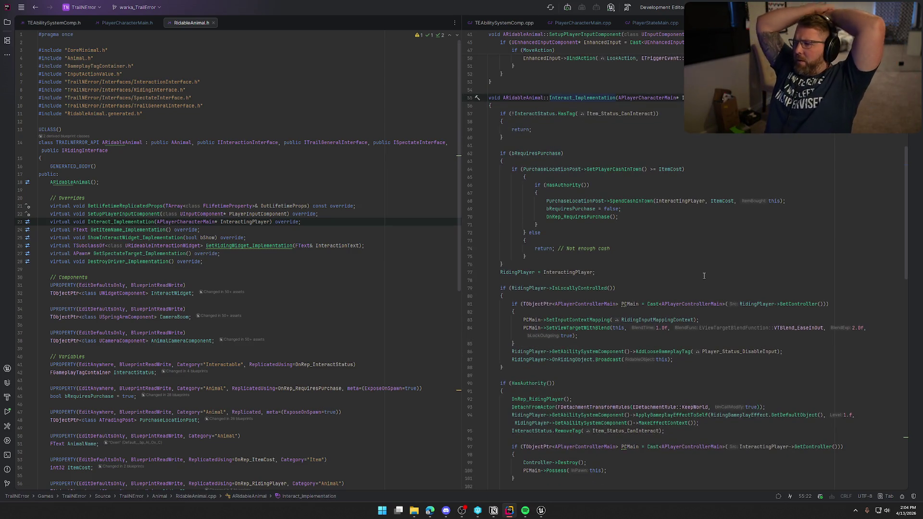
scroll(703, 276, down, 4)
scroll(688, 271, down, 1)
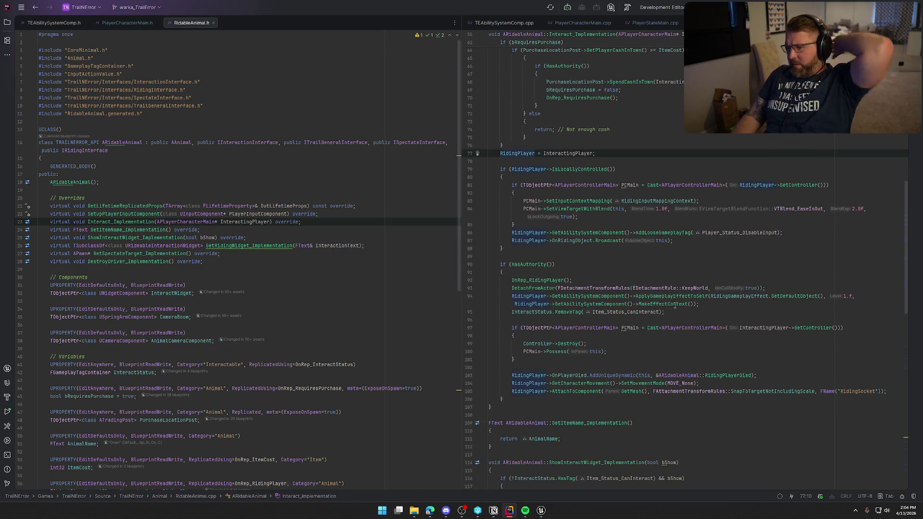
mouse_move(638, 383)
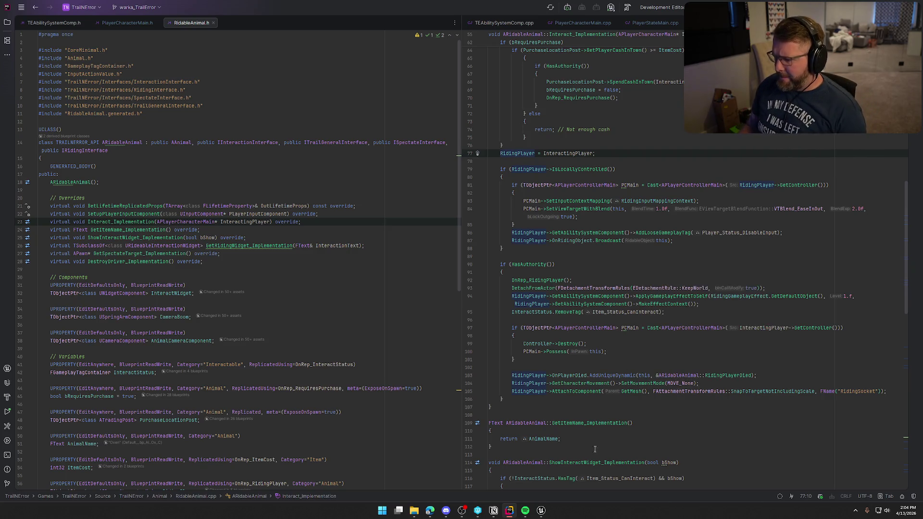
click(572, 376)
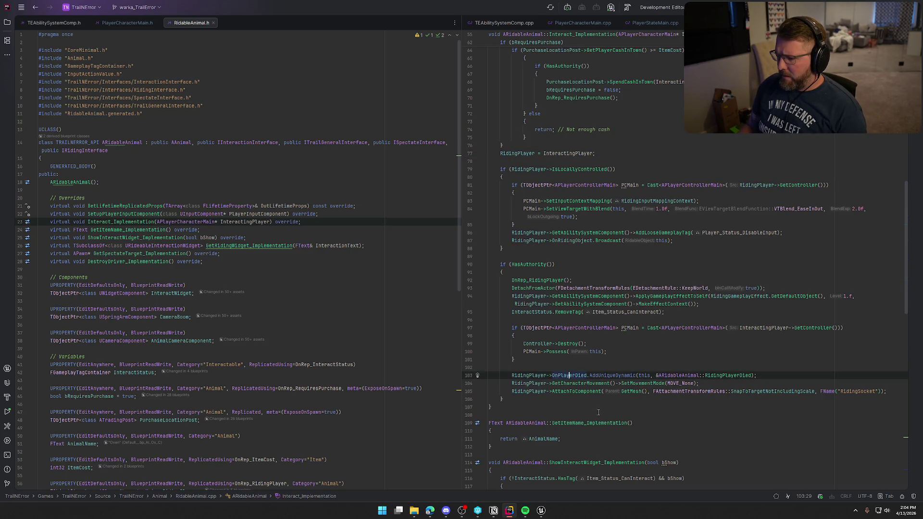
scroll(552, 296, down, 3)
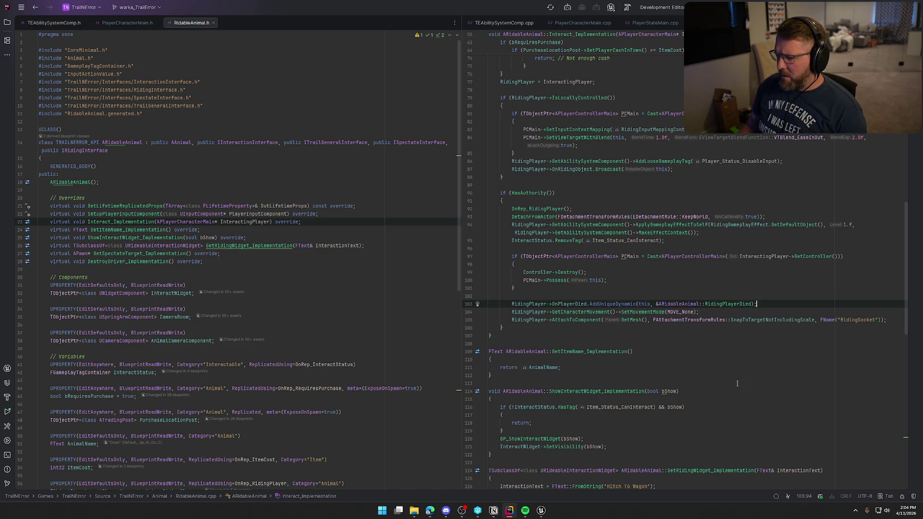
click(541, 509)
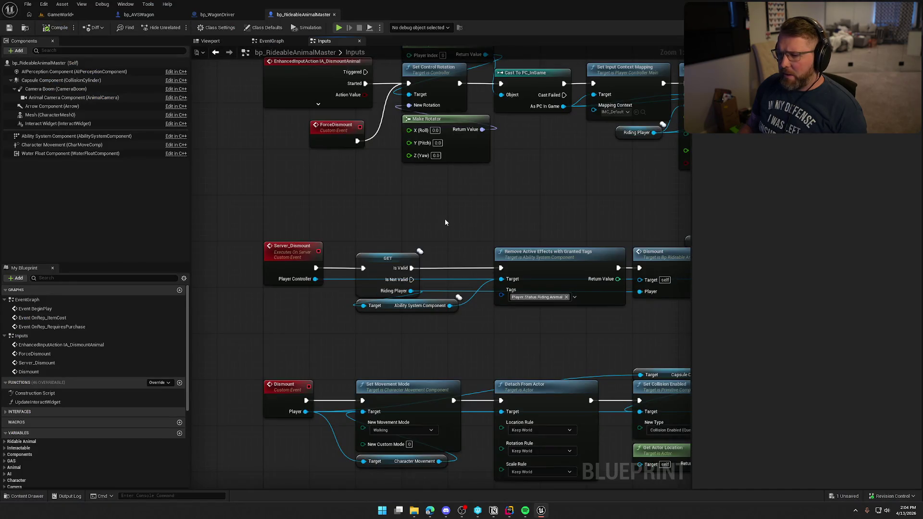
- Select the Unbind all Events from On Player Died node in the dismount chain
scroll(444, 218, up, 3)
mouse_move(451, 303)
mouse_down()
mouse_move(366, 202)
mouse_move(269, 132)
mouse_up()
drag(350, 136, 426, 288)
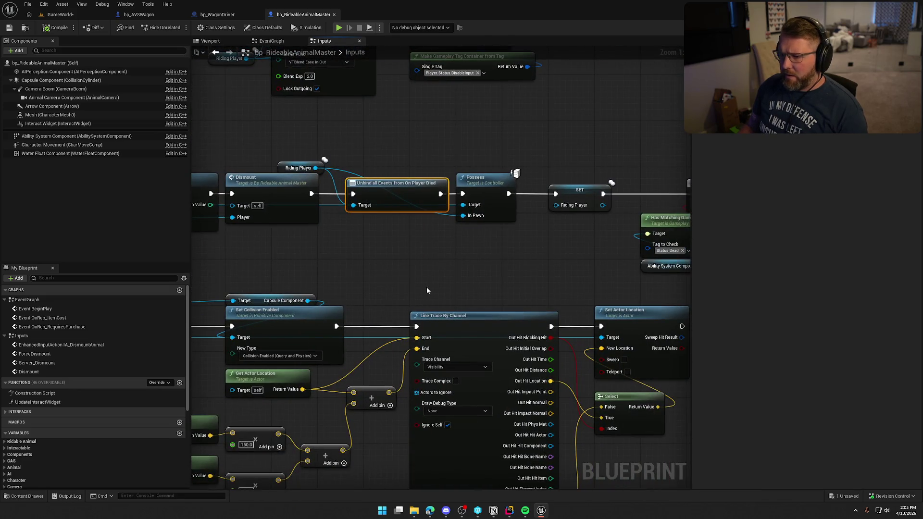
- Wire Dismount straight to Possess, then start Play-In-Editor in GameWorld
drag(310, 193, 462, 194)
click(401, 127)
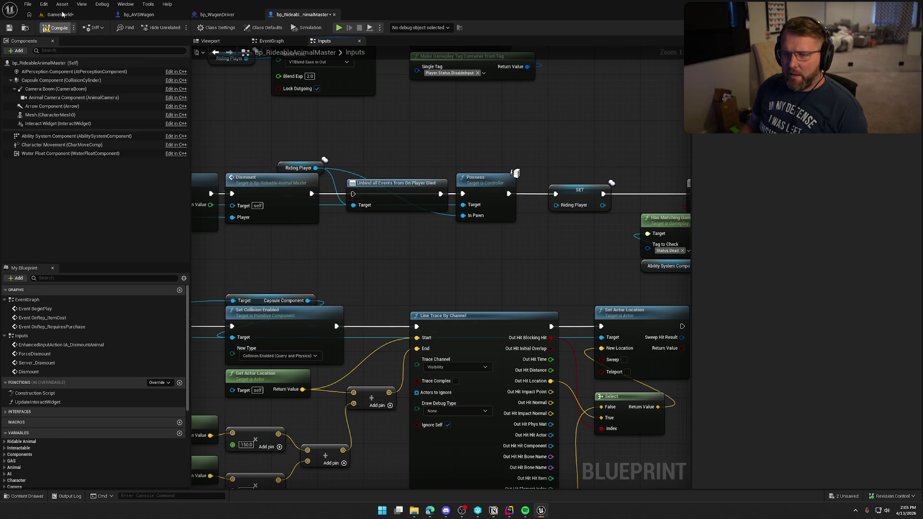
click(61, 15)
key(alt+p)
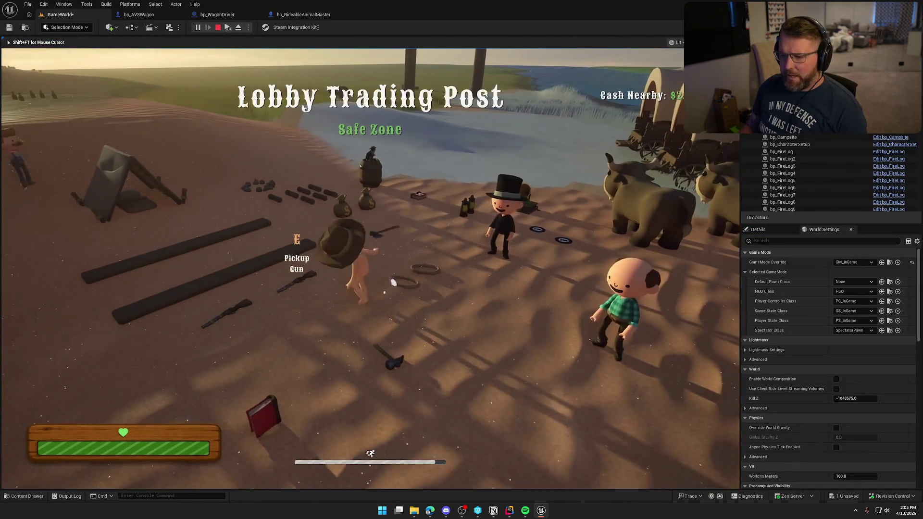
- Finish the two-player dismount playtest and stop Play-In-Editor
key(super)
key(Escape)
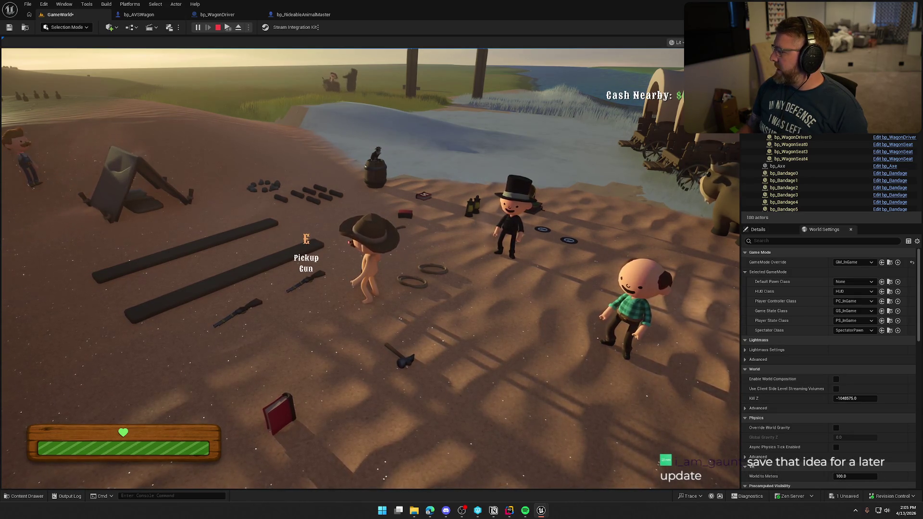
key(Escape)
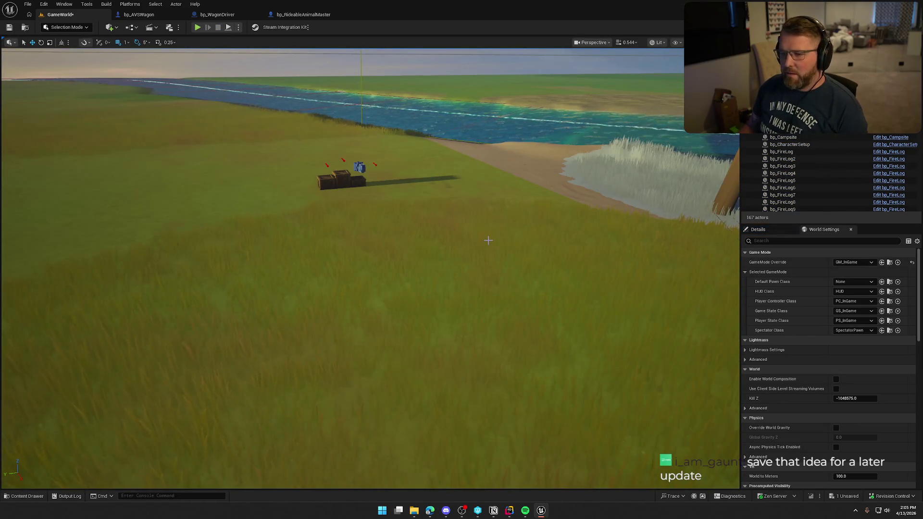
click(310, 16)
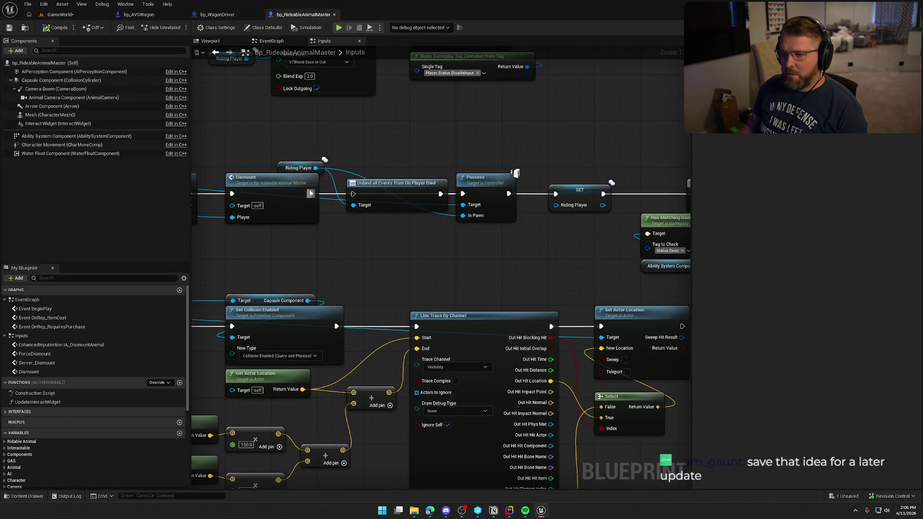
drag(368, 171, 711, 133)
mouse_move(451, 133)
mouse_down()
mouse_move(517, 137)
mouse_move(195, 127)
mouse_up()
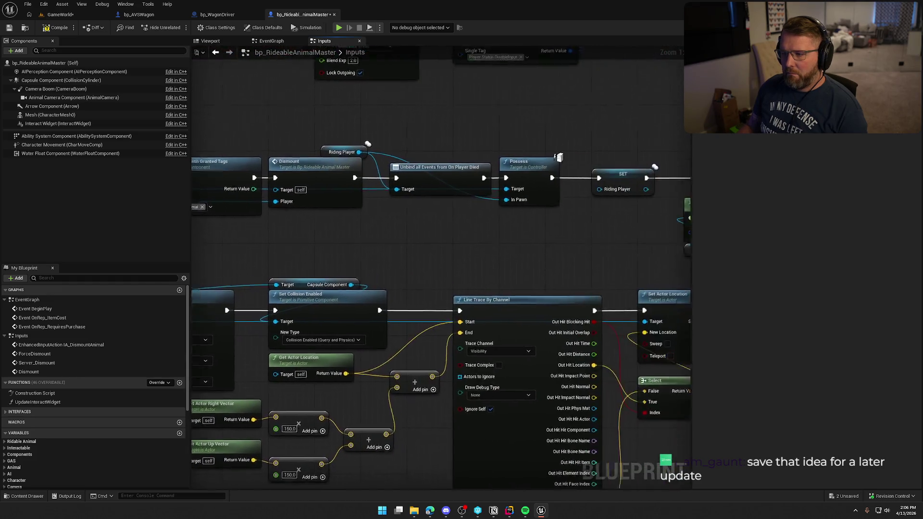
drag(374, 135, 556, 325)
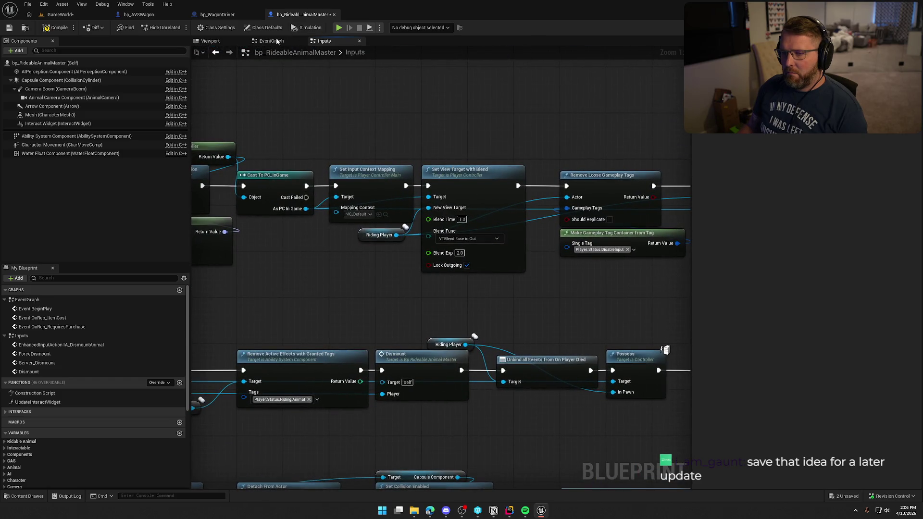
click(271, 41)
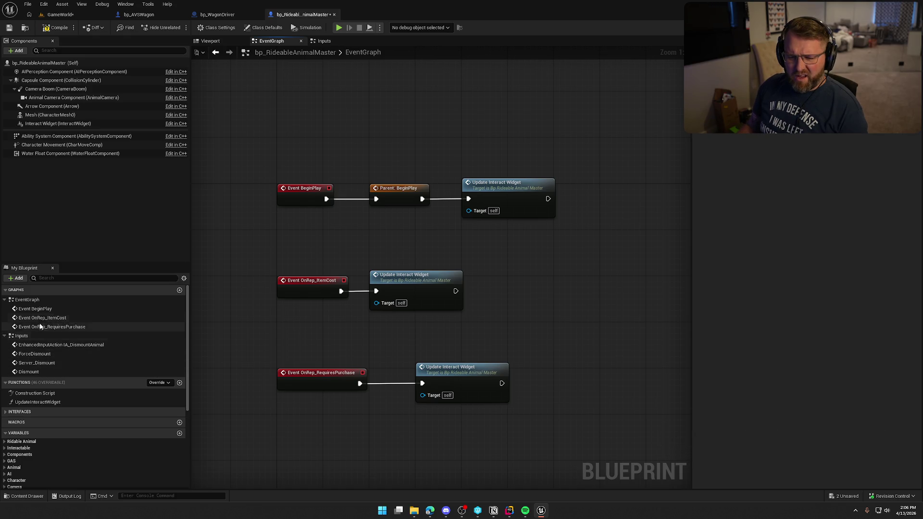
double_click(35, 309)
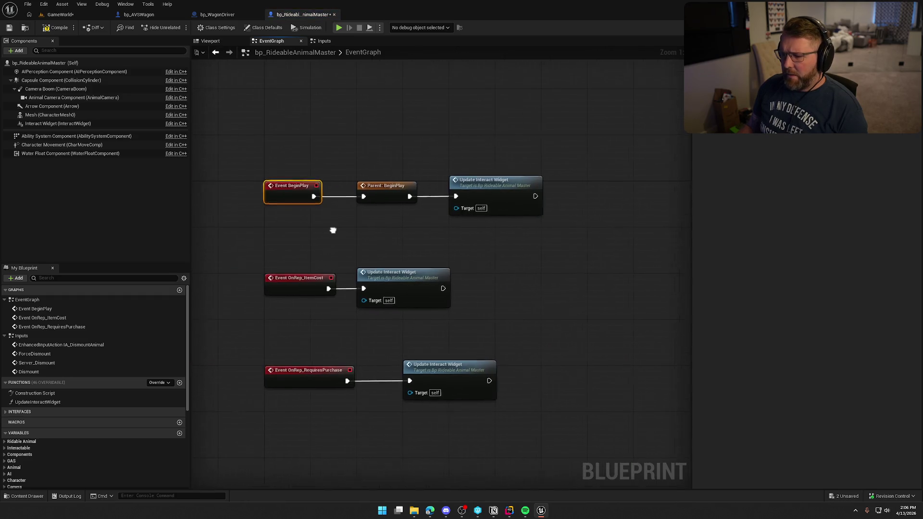
click(317, 41)
mouse_move(343, 316)
mouse_down()
mouse_move(329, 285)
mouse_move(105, 284)
mouse_up()
mouse_move(409, 289)
mouse_down()
mouse_move(243, 292)
mouse_move(432, 317)
mouse_move(348, 24)
mouse_move(251, 143)
mouse_move(660, 336)
mouse_up()
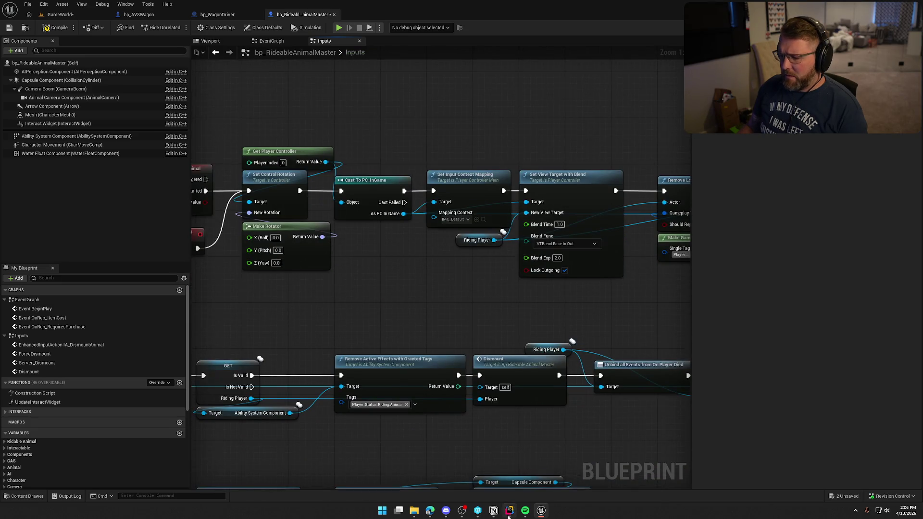
click(508, 513)
scroll(719, 310, up, 5)
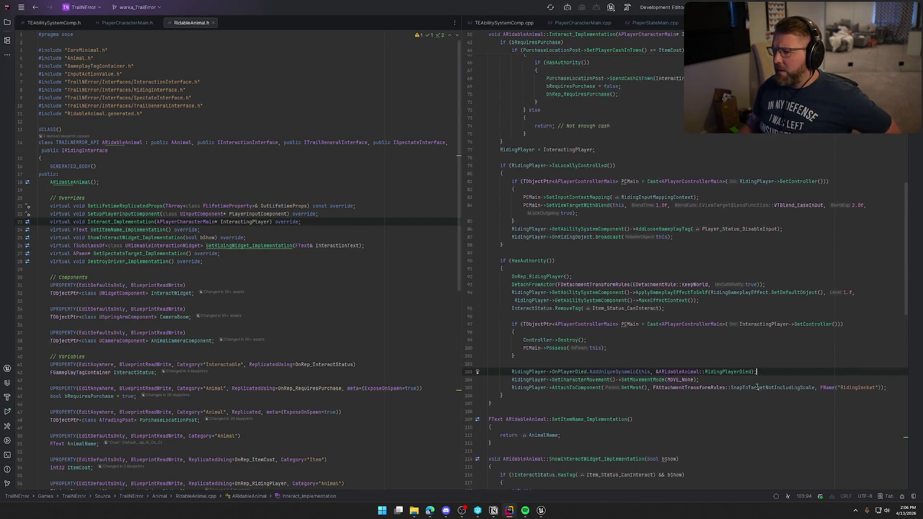
click(541, 511)
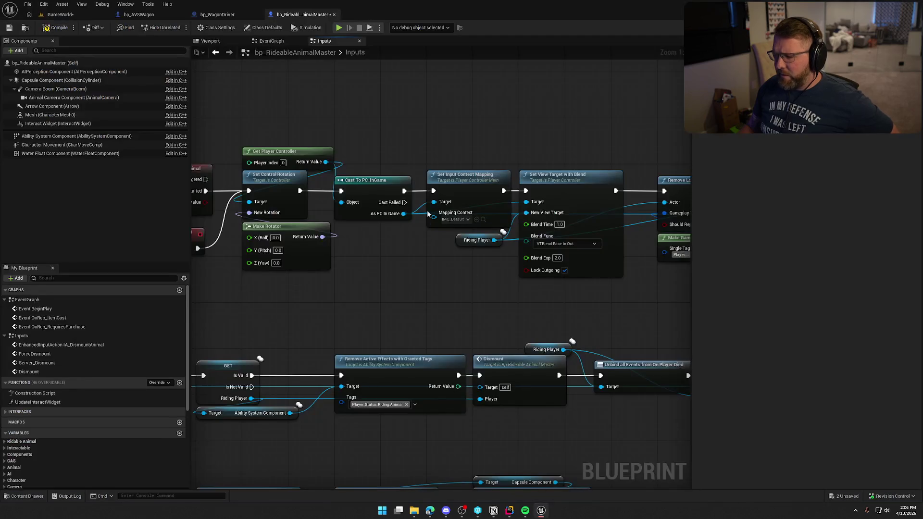
click(58, 16)
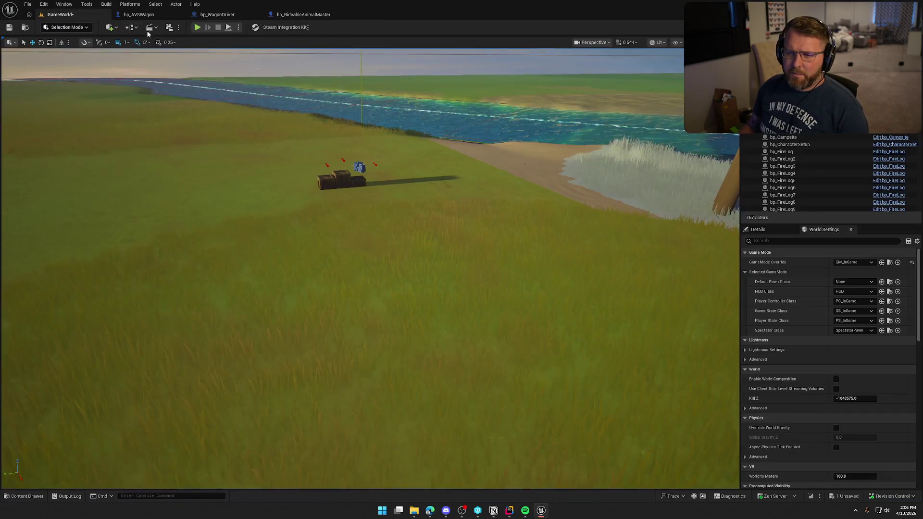
click(197, 27)
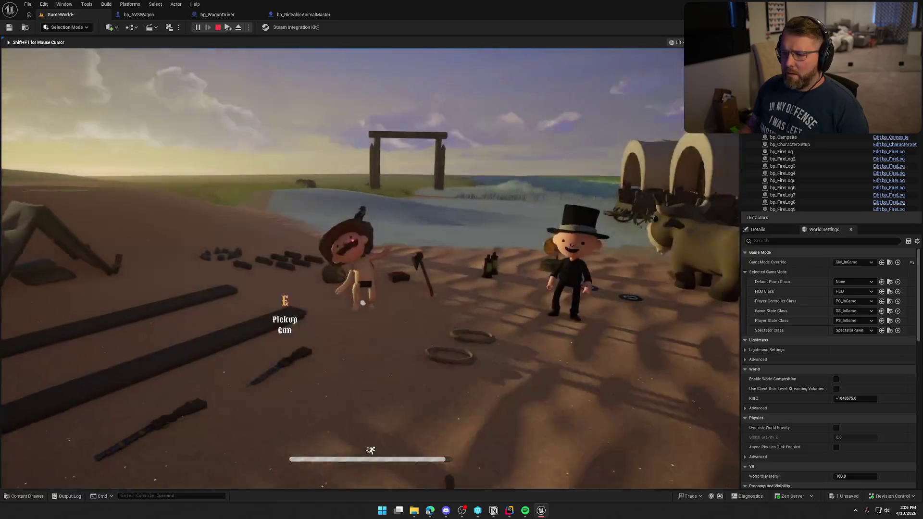
key(super)
key(super)
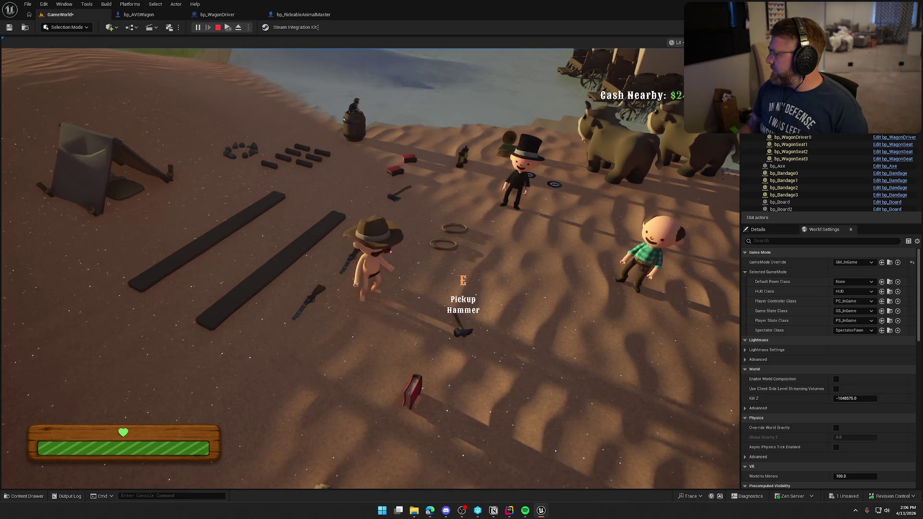
key(a)
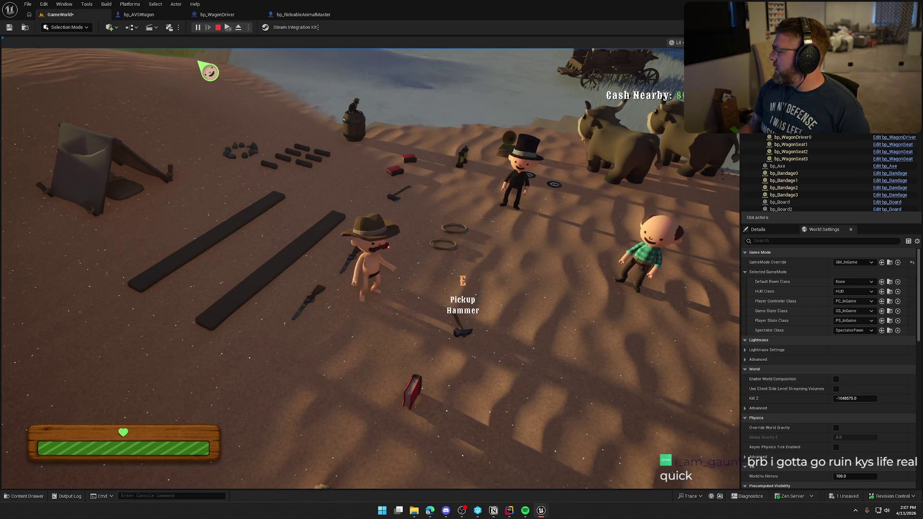
key(Escape)
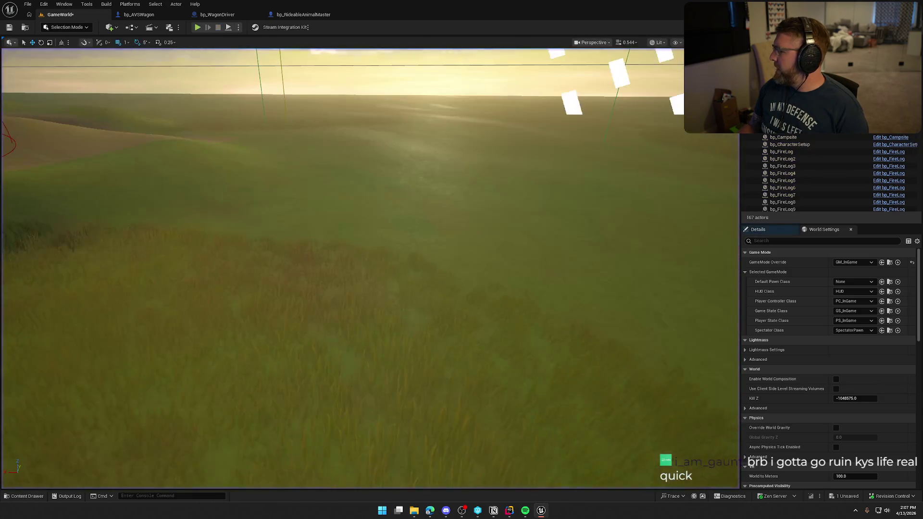
- Review bp_AVSWagon's Server_ExitWagon and ExitWagon logic, then return to GameWorld with the Content Drawer open
click(139, 15)
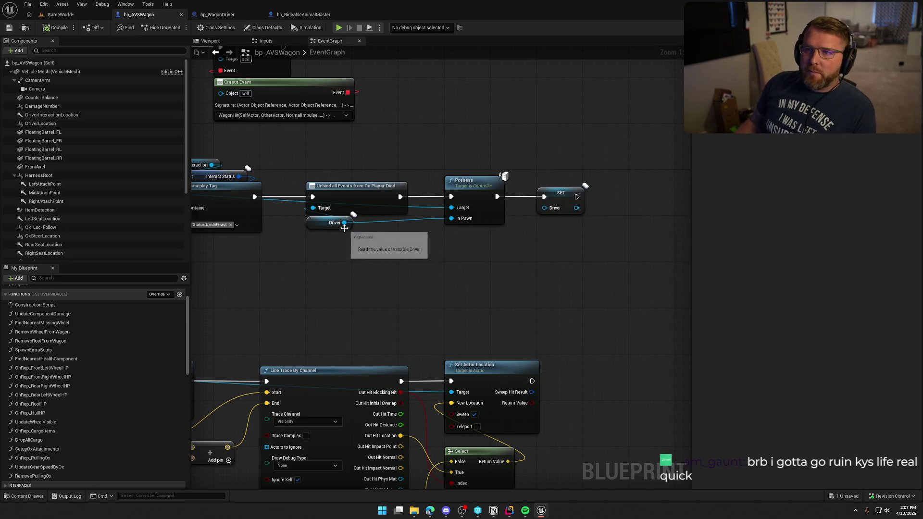
drag(337, 263, 430, 277)
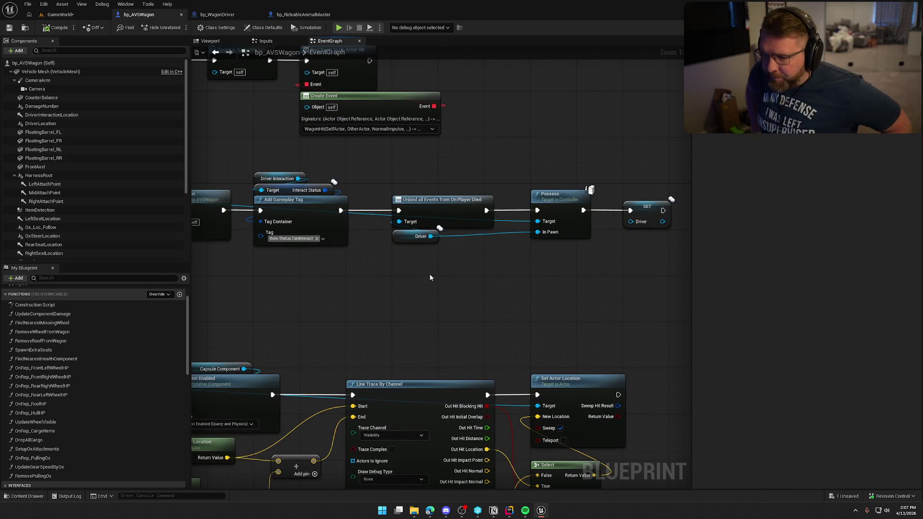
mouse_move(430, 278)
mouse_down()
mouse_move(641, 286)
mouse_move(459, 272)
mouse_up()
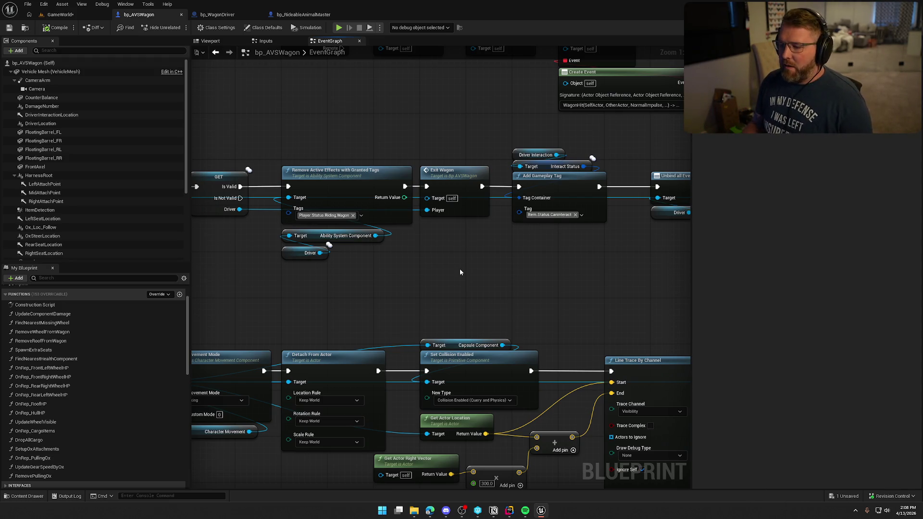
mouse_move(488, 259)
mouse_down()
mouse_move(603, 269)
mouse_move(632, 362)
mouse_up()
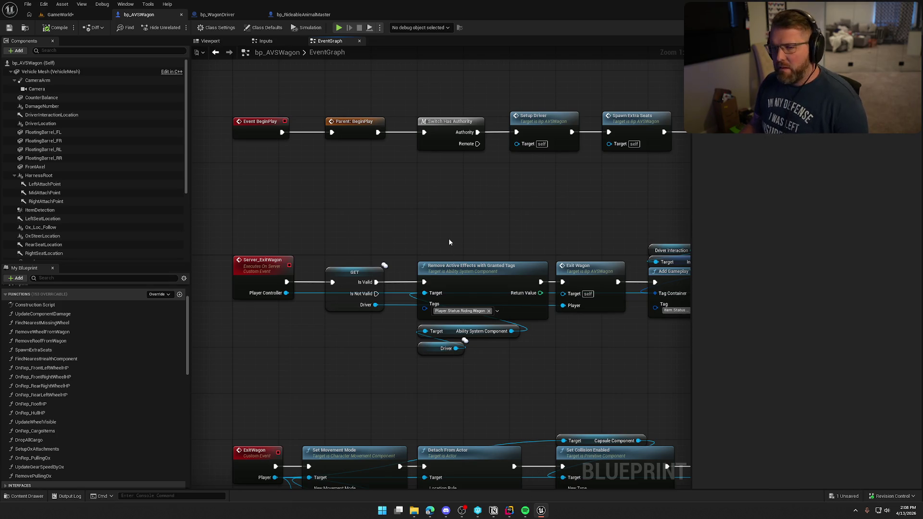
click(59, 15)
key(ctrl+space)
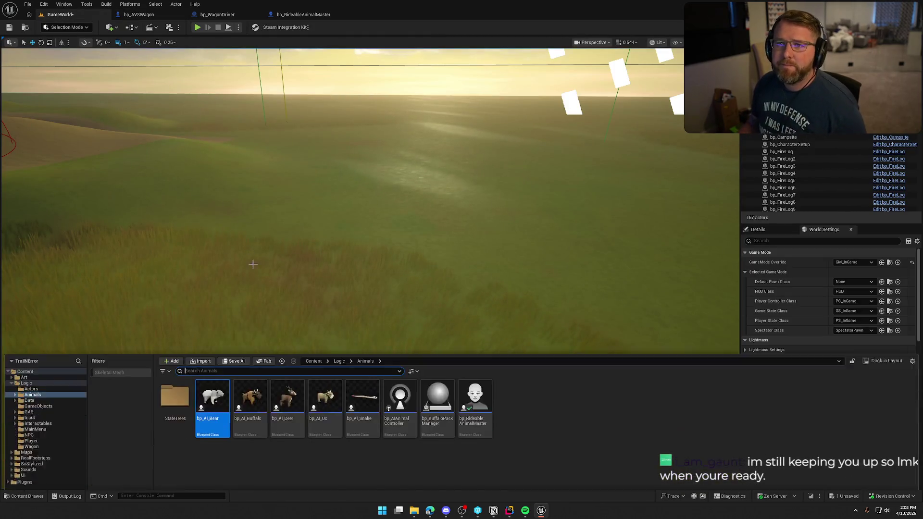
- Open Logic/Player/bp_Player and bring its Health Changed event into view in the event graph
click(31, 409)
click(212, 368)
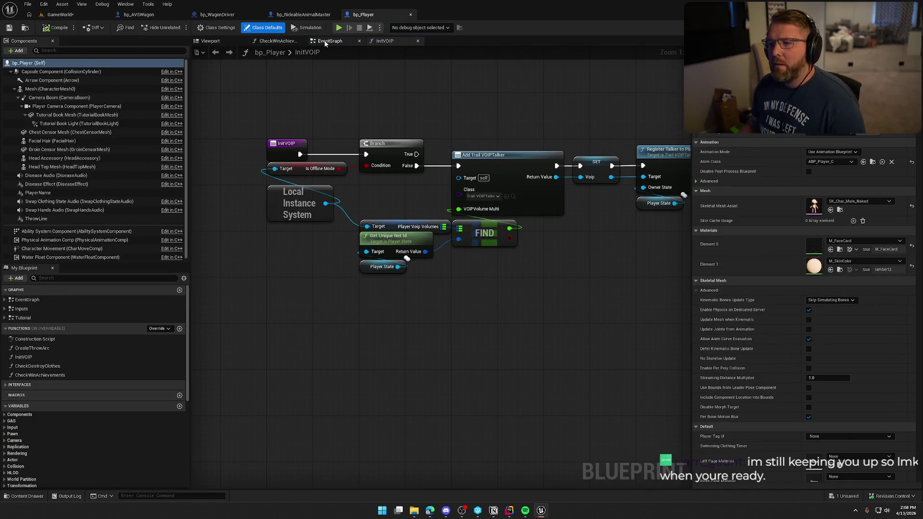
click(323, 41)
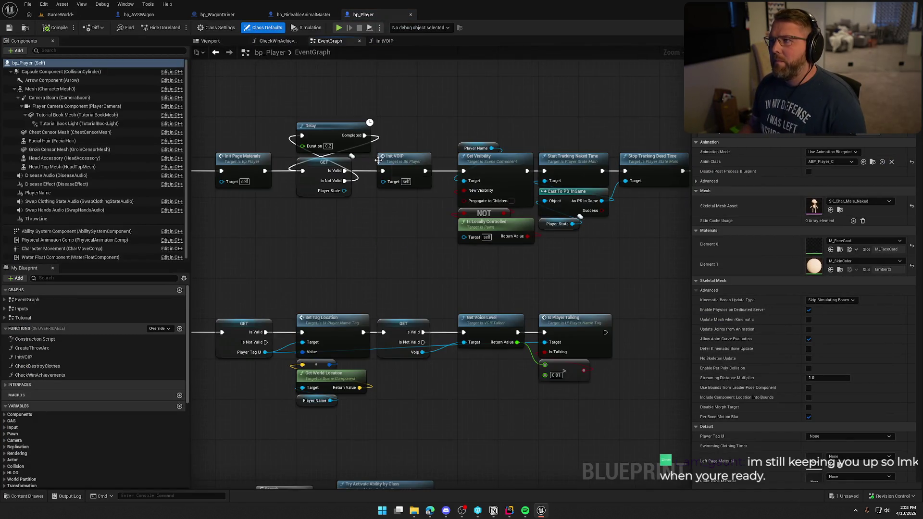
scroll(380, 268, down, 3)
scroll(473, 257, up, 3)
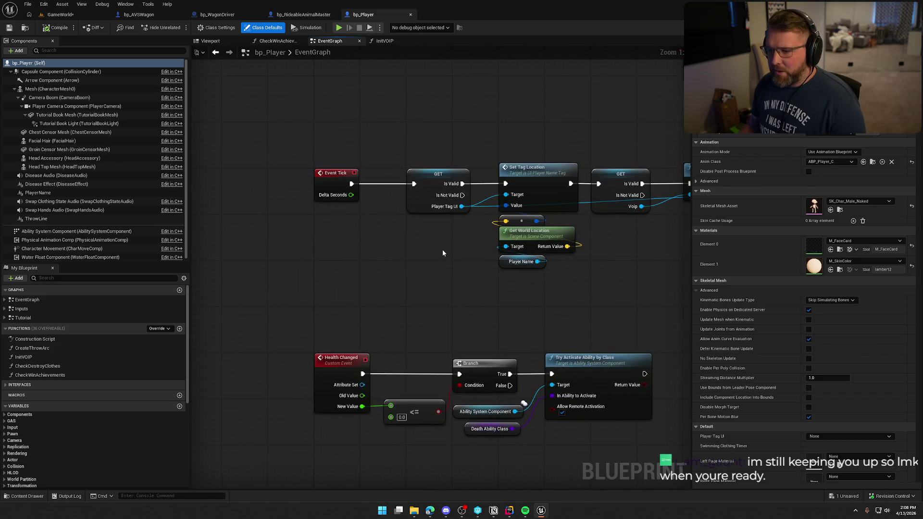
drag(251, 128, 606, 253)
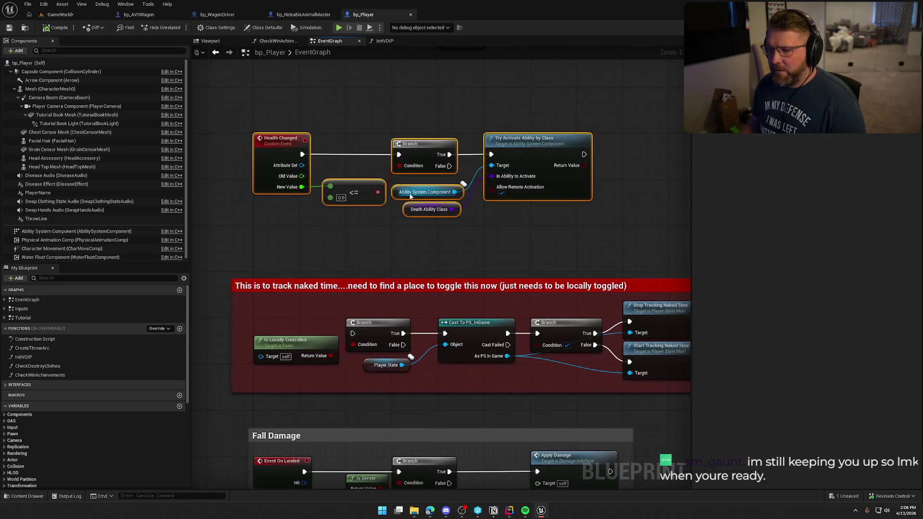
click(288, 158)
drag(352, 144, 307, 171)
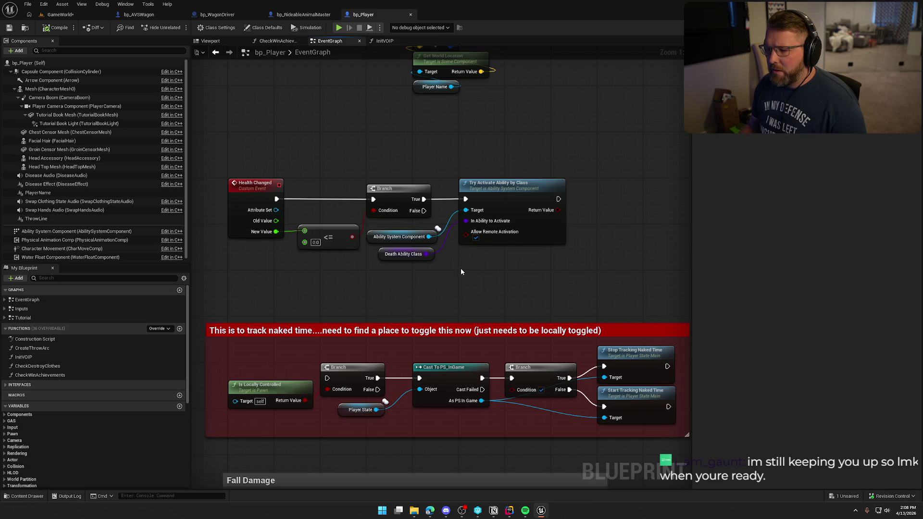
- Insert a Print String after Health Changed, then compile and check out bp_Player
mouse_move(276, 199)
mouse_down()
mouse_move(309, 151)
mouse_move(294, 137)
mouse_up()
text(print)
key(Return)
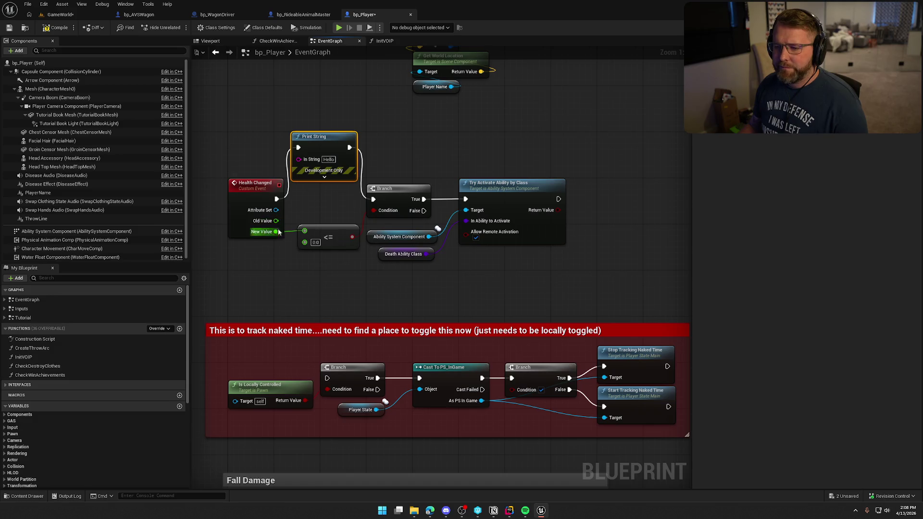
click(58, 28)
click(472, 337)
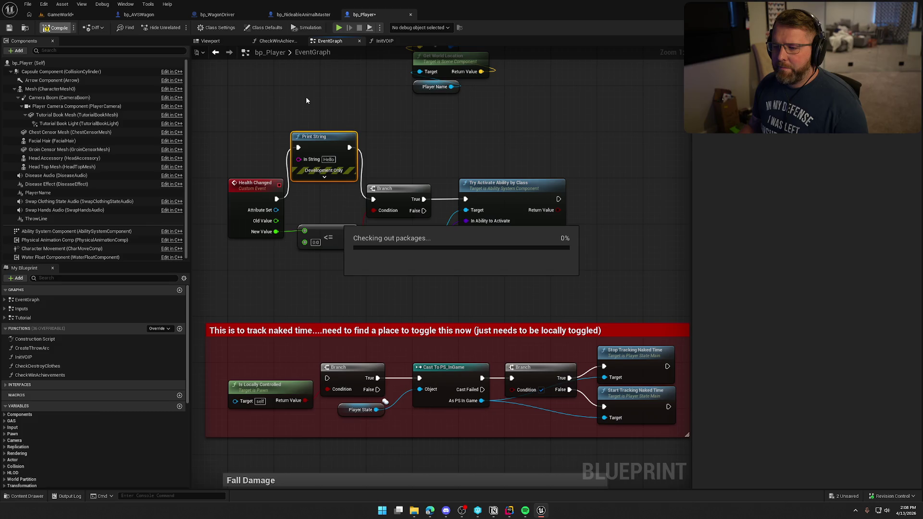
click(60, 14)
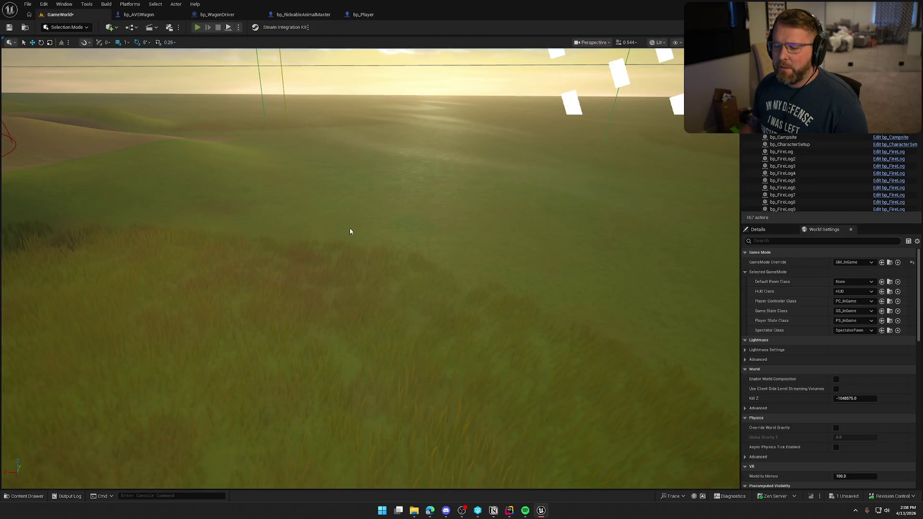
key(alt+p)
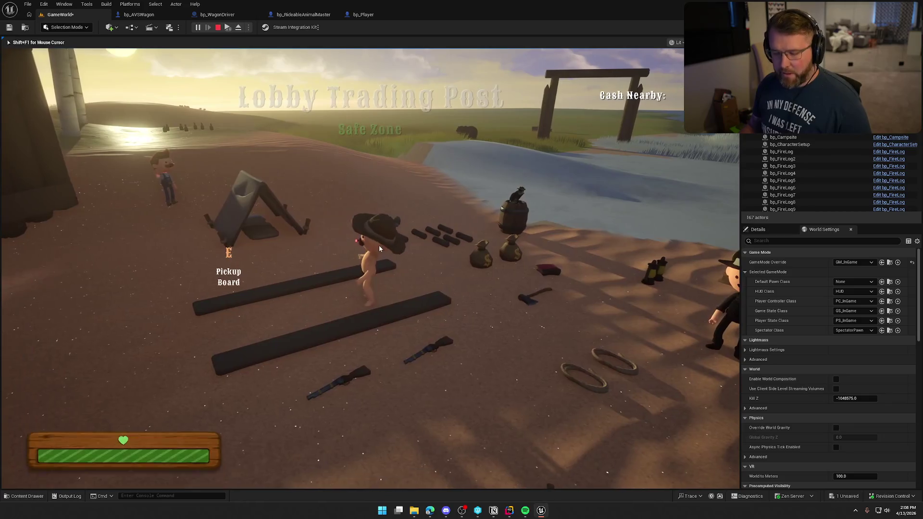
key(super)
key(super)
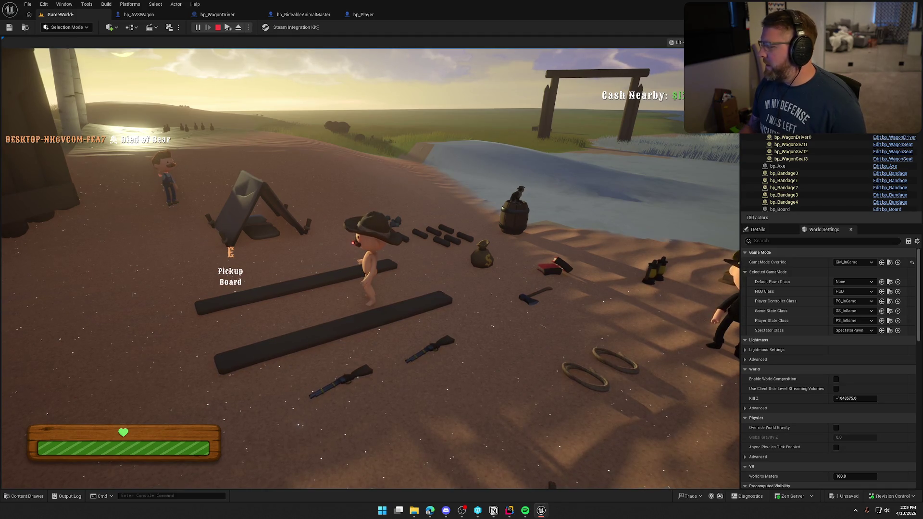
key(Escape)
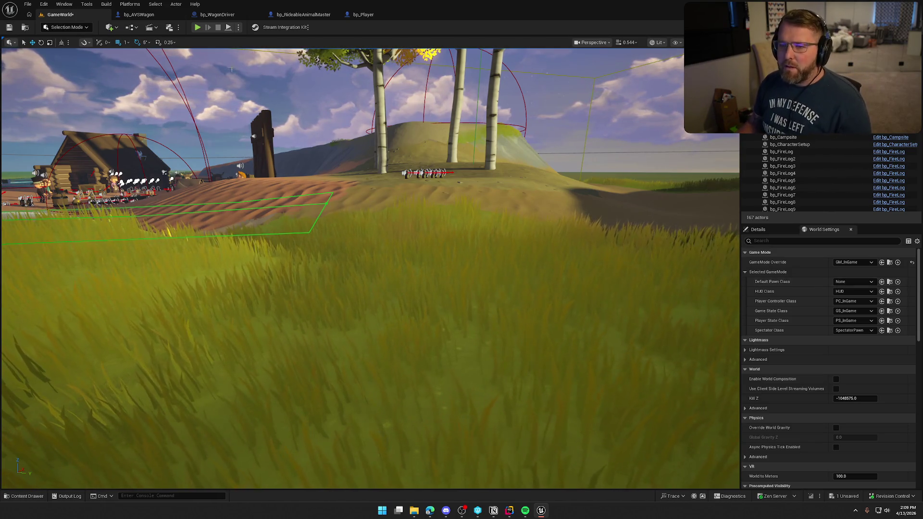
key(alt+p)
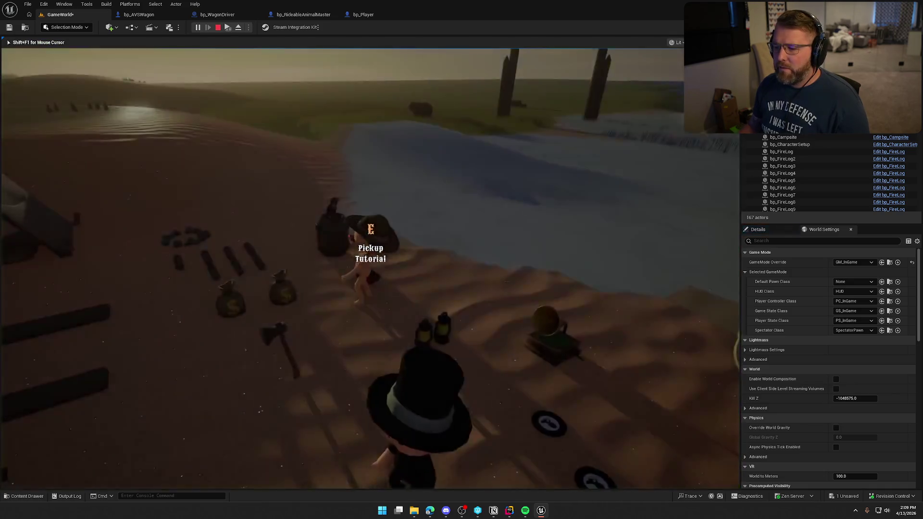
key(super)
key(super)
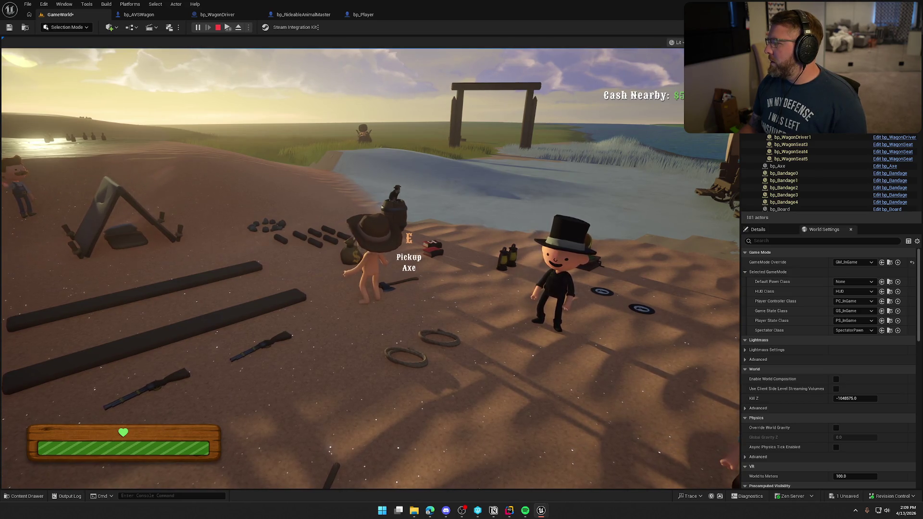
key(Escape)
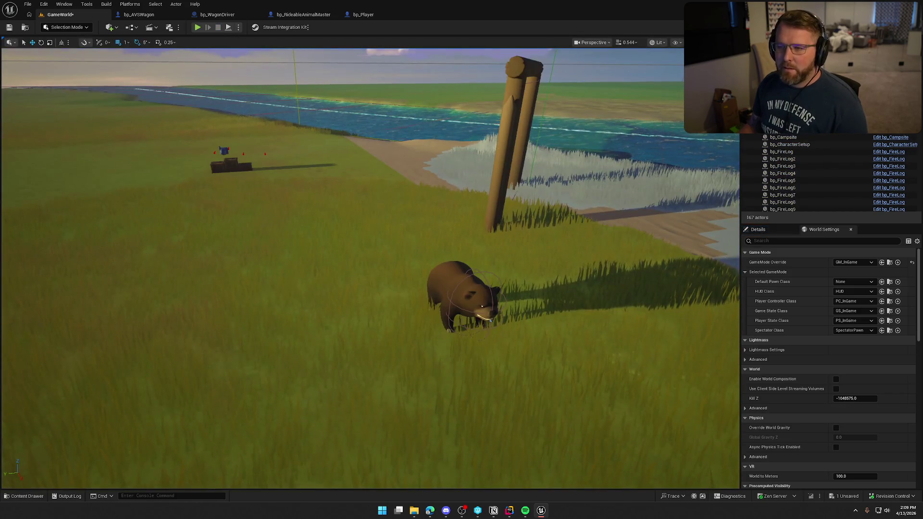
- Rewire bp_Player's Health Changed to the Branch, delete the debug Print String, and open GA_Die
click(378, 15)
drag(298, 148, 373, 198)
key(Delete)
click(403, 253)
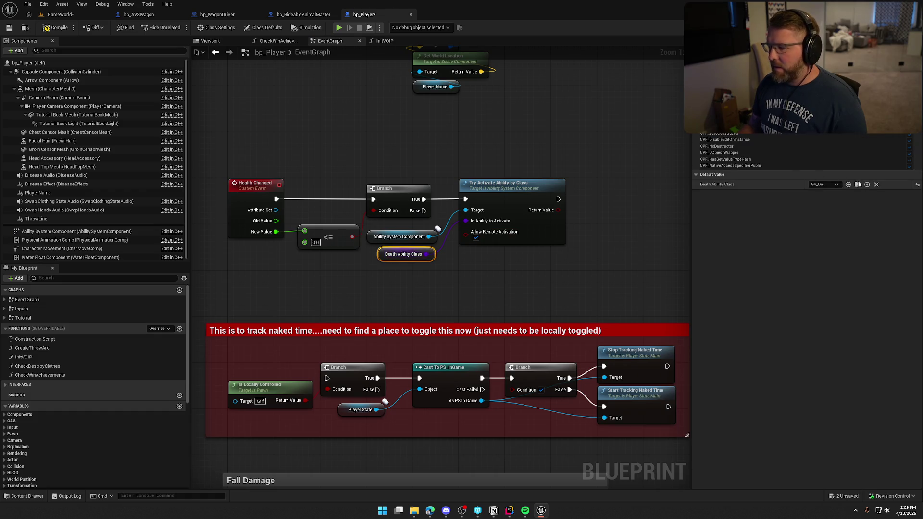
click(858, 185)
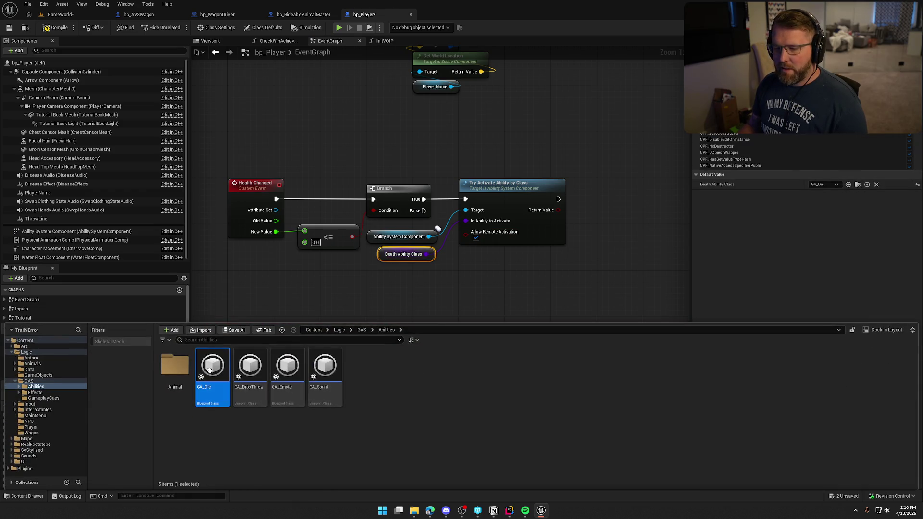
double_click(213, 370)
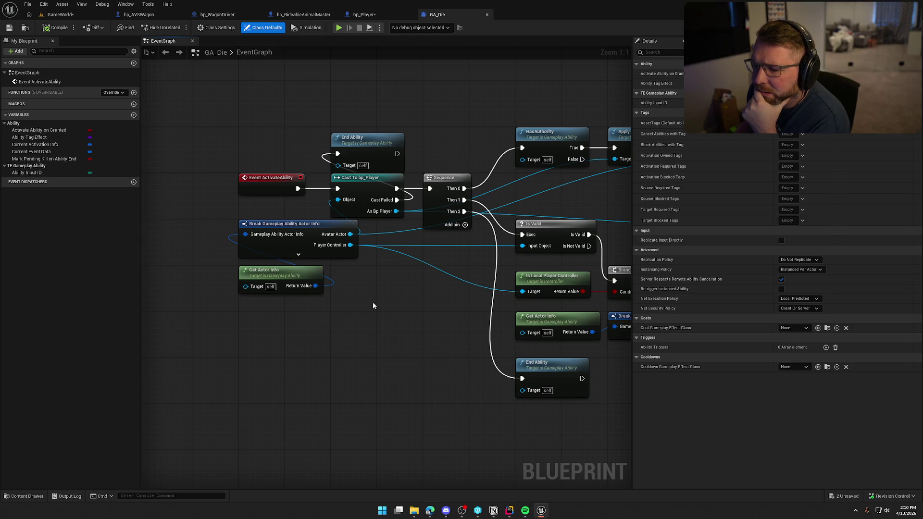
- Add a Print String 'PlayerAvatar not valid' on GA_Die's Cast To bp_Player failed path
drag(415, 131, 360, 129)
mouse_move(296, 148)
mouse_down()
mouse_move(353, 134)
mouse_move(388, 95)
mouse_up()
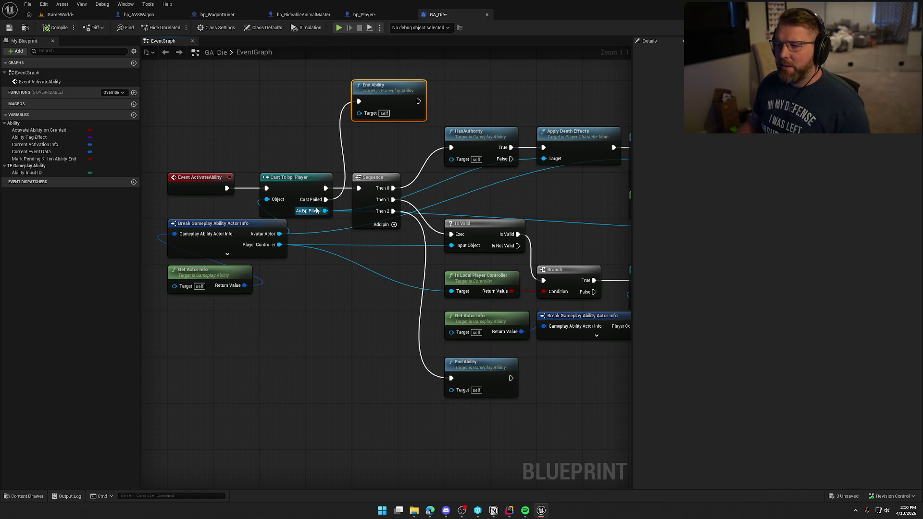
drag(326, 199, 290, 129)
text(print)
key(Return)
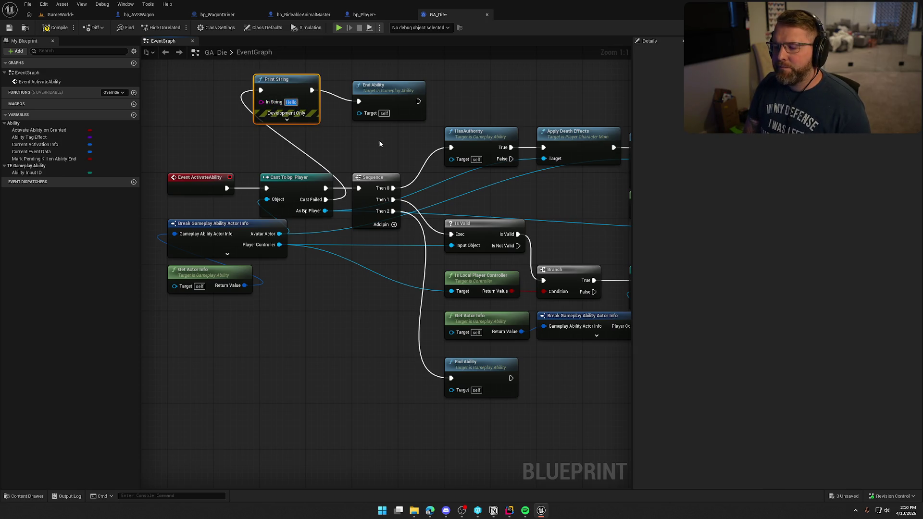
text(Player No)
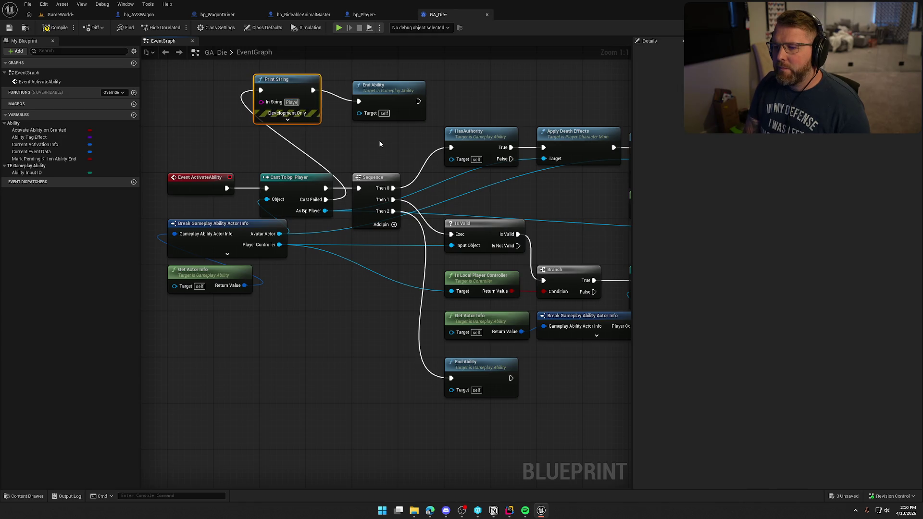
key(BackSpace)
key(BackSpace)
key(BackSpace)
text(Avatar not valid)
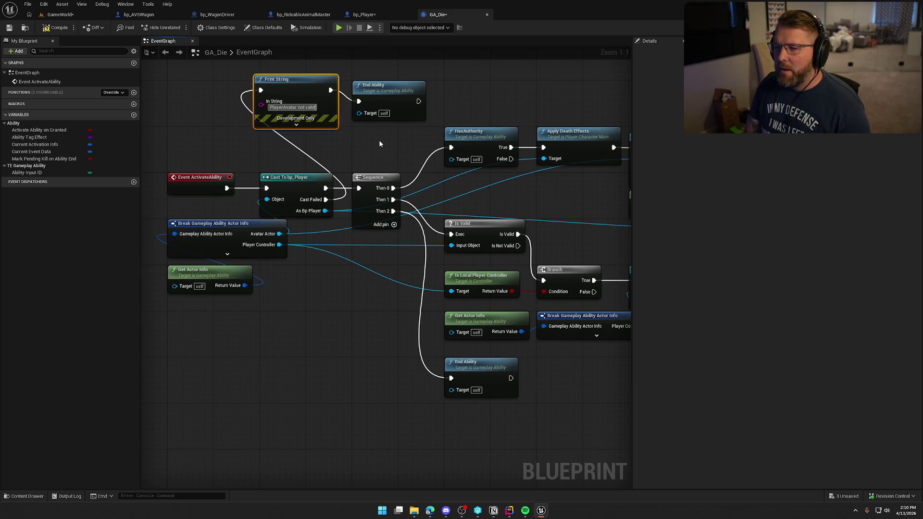
key(Return)
click(379, 143)
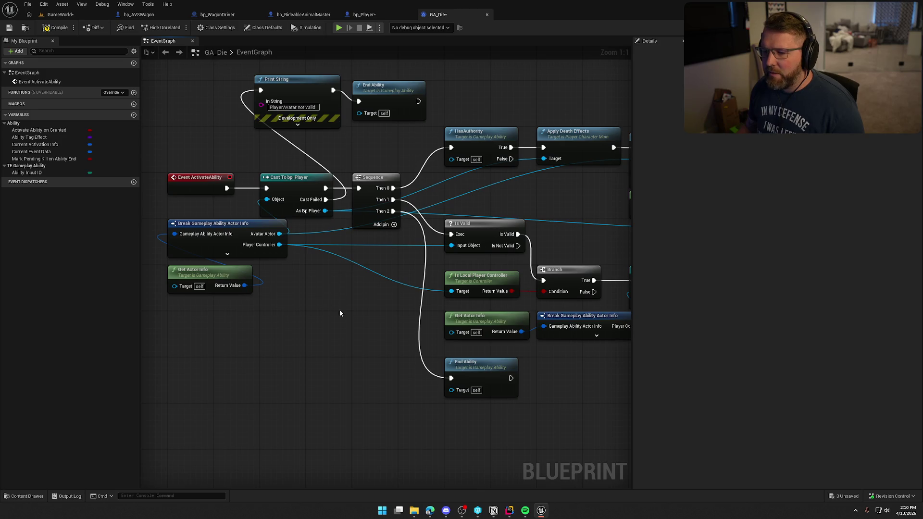
drag(354, 234, 295, 324)
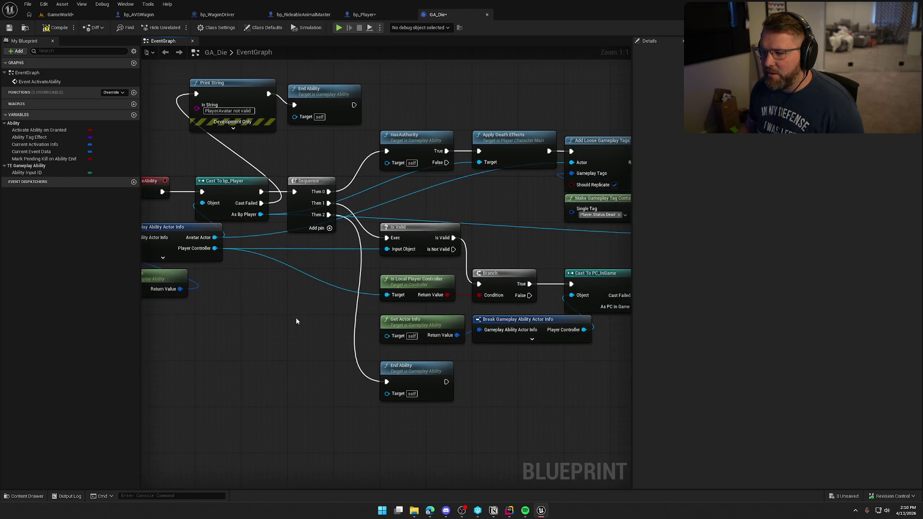
- Add a Print String 'Controller not valid' on the Player Controller's Is Not Valid path
drag(392, 222, 248, 223)
mouse_move(374, 209)
mouse_down()
mouse_move(512, 132)
mouse_move(511, 166)
mouse_up()
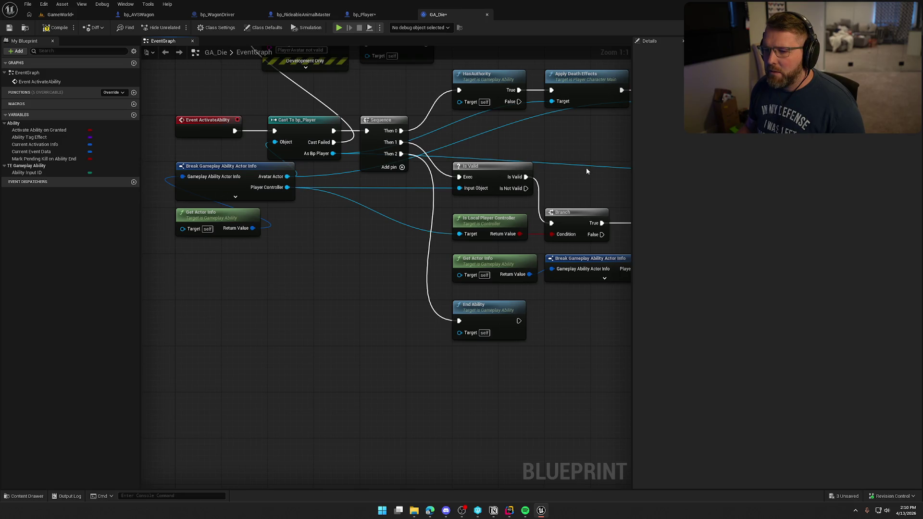
drag(587, 172, 412, 177)
mouse_move(351, 192)
mouse_down()
mouse_move(381, 194)
mouse_move(398, 178)
mouse_up()
text(print)
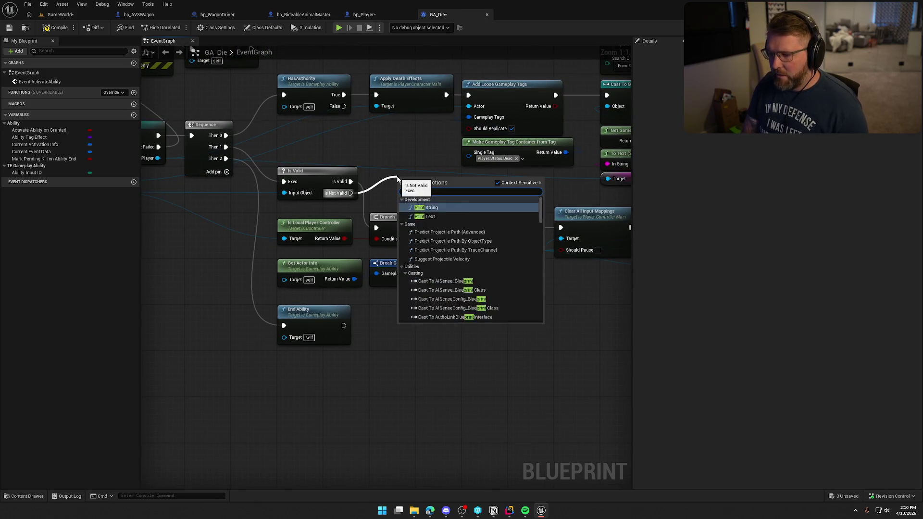
key(Return)
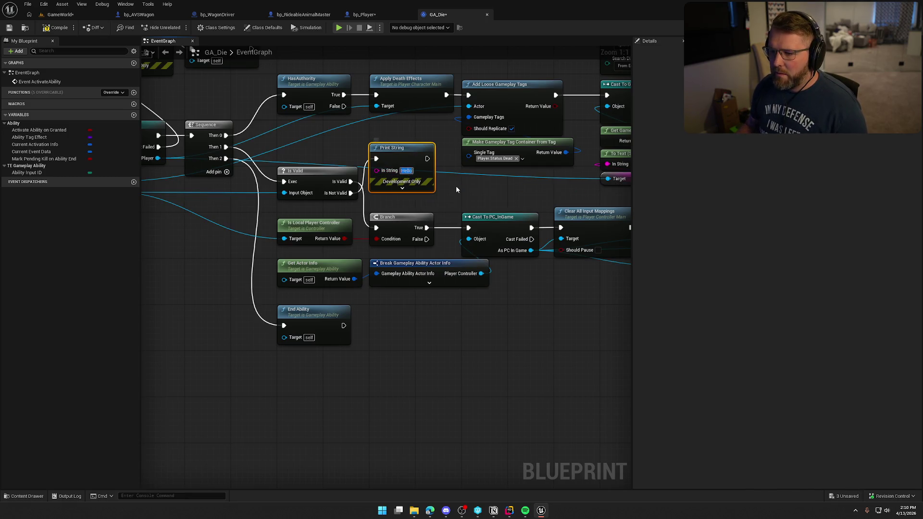
text(Controller not)
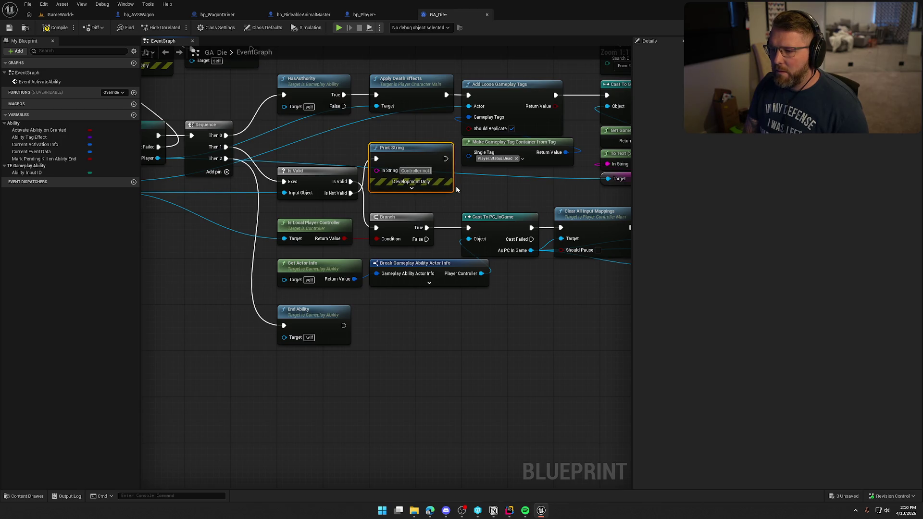
text( vba)
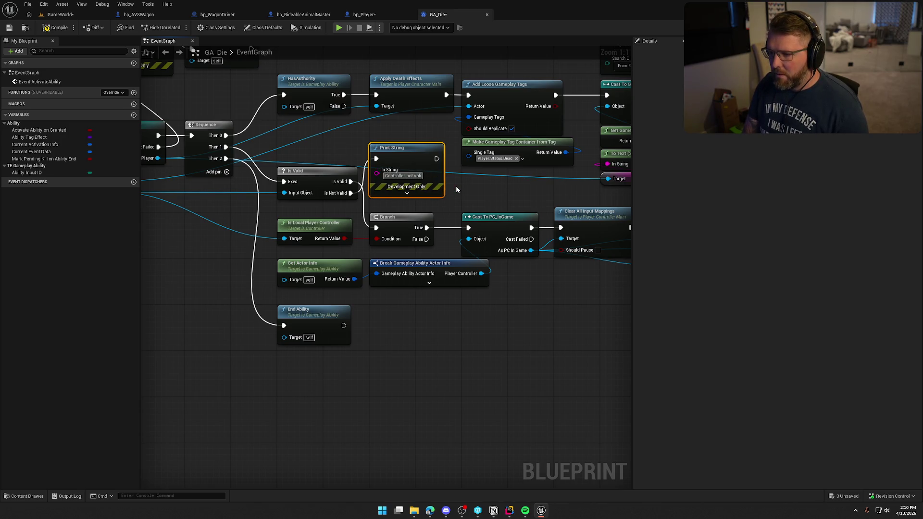
click(455, 189)
- Review the GA_Die death logic nodes, from PC_InGame cast to Push New UI, and compile
drag(455, 190, 624, 160)
mouse_move(613, 346)
mouse_down()
mouse_move(312, 334)
mouse_move(200, 302)
mouse_move(12, 284)
mouse_up()
mouse_move(505, 289)
mouse_down()
mouse_move(310, 279)
mouse_move(334, 290)
mouse_move(388, 417)
mouse_move(495, 384)
mouse_move(450, 287)
mouse_up()
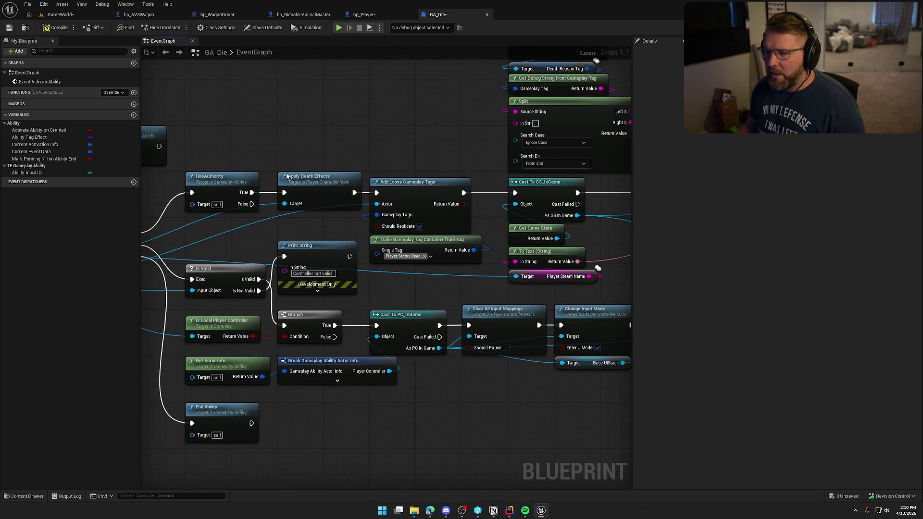
drag(421, 137, 589, 124)
drag(503, 133, 283, 148)
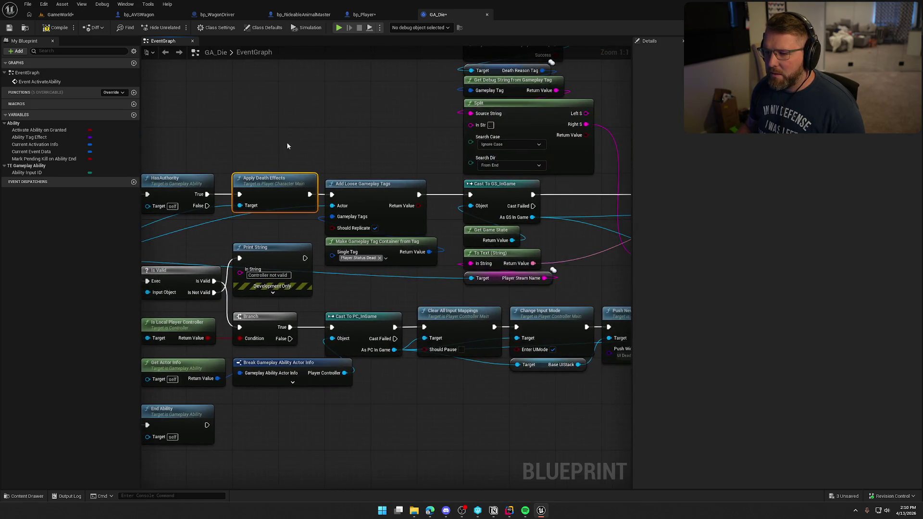
drag(337, 139, 183, 126)
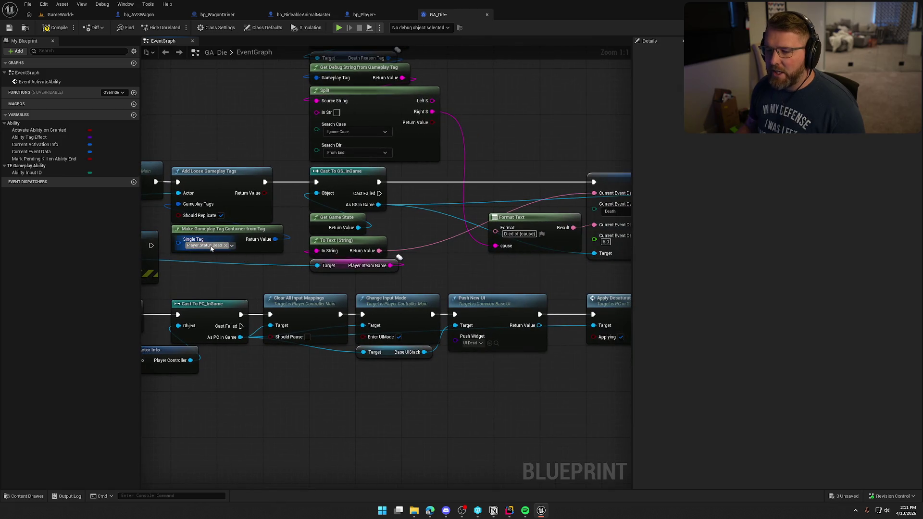
mouse_move(436, 261)
mouse_down()
mouse_move(414, 349)
mouse_move(429, 377)
mouse_move(144, 317)
mouse_move(260, 250)
mouse_move(385, 158)
mouse_move(536, 130)
mouse_move(499, 242)
mouse_up()
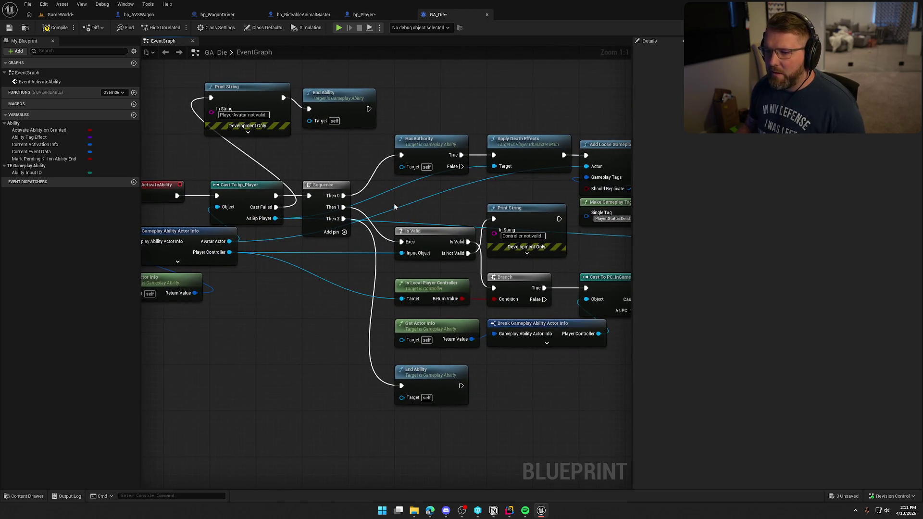
click(57, 28)
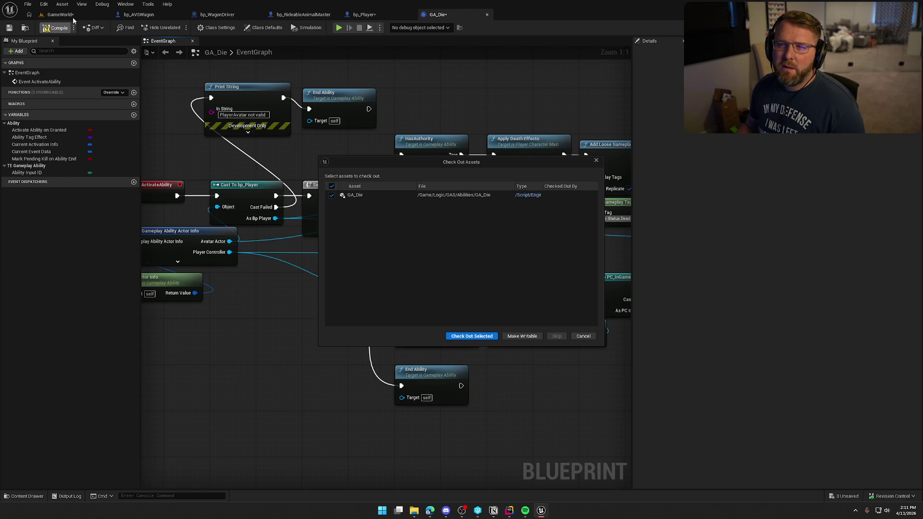
- Check out GA_Die so it compiles, then start playing the GameWorld level
click(468, 334)
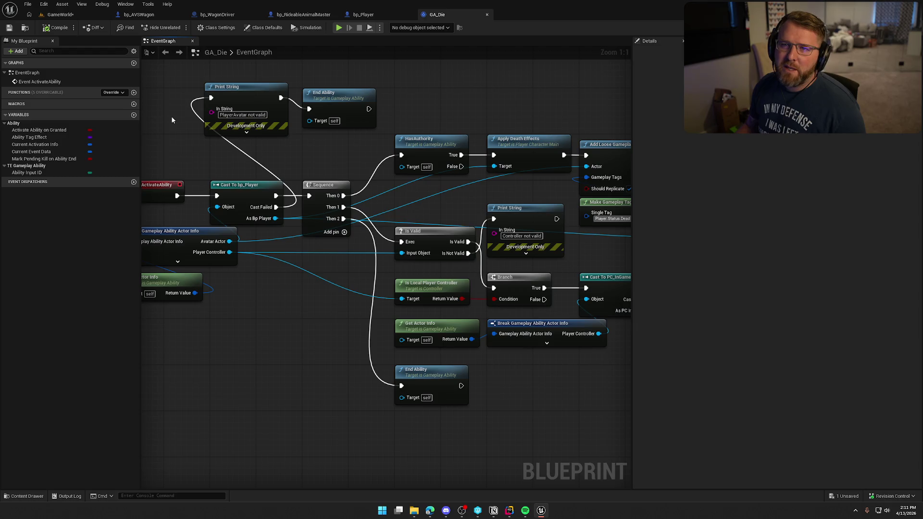
click(60, 14)
click(197, 27)
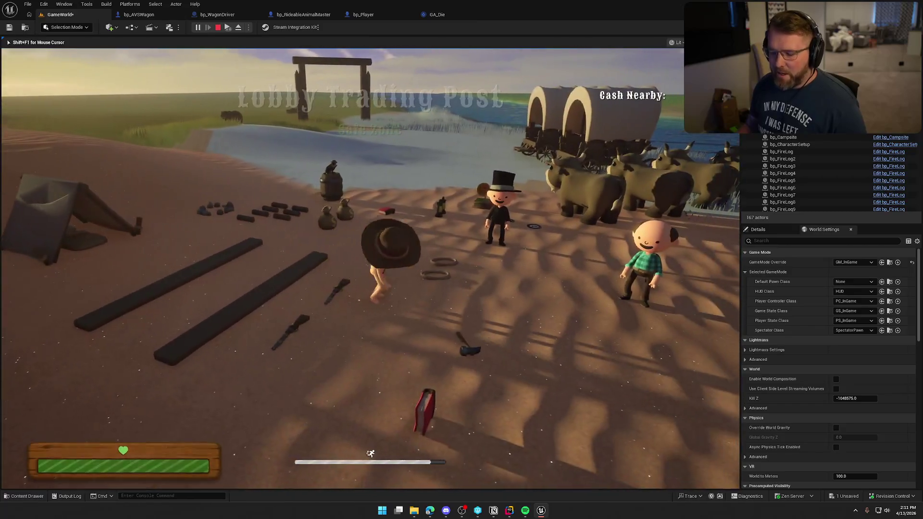
- Test the death ability in play, then stop and return to GA_Die's EventGraph
key(super)
click(243, 46)
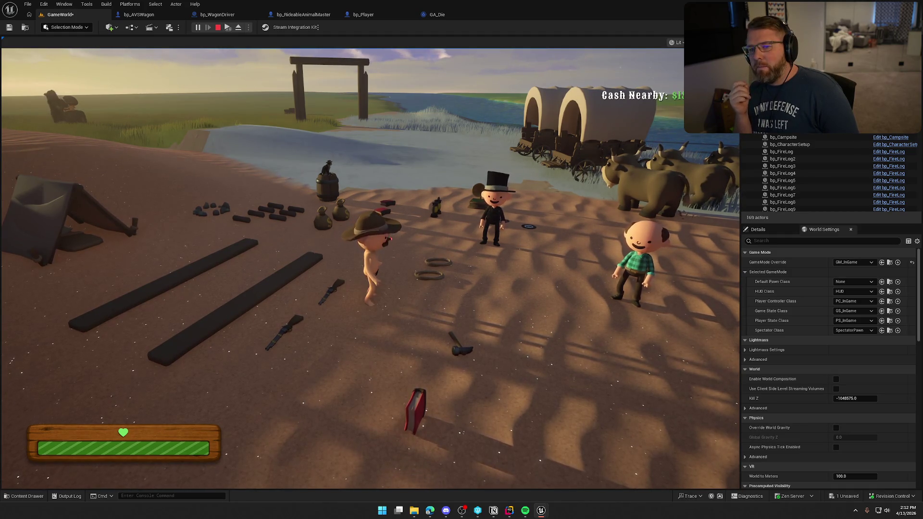
key(Escape)
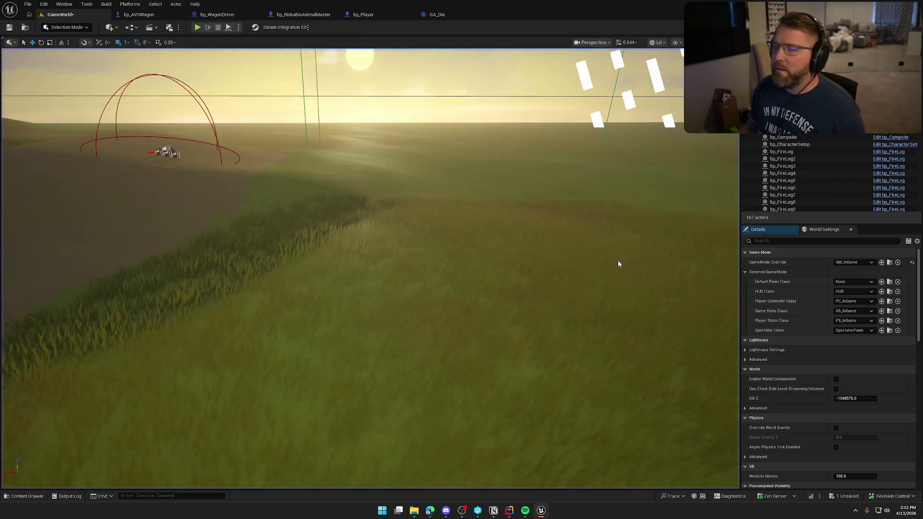
click(440, 17)
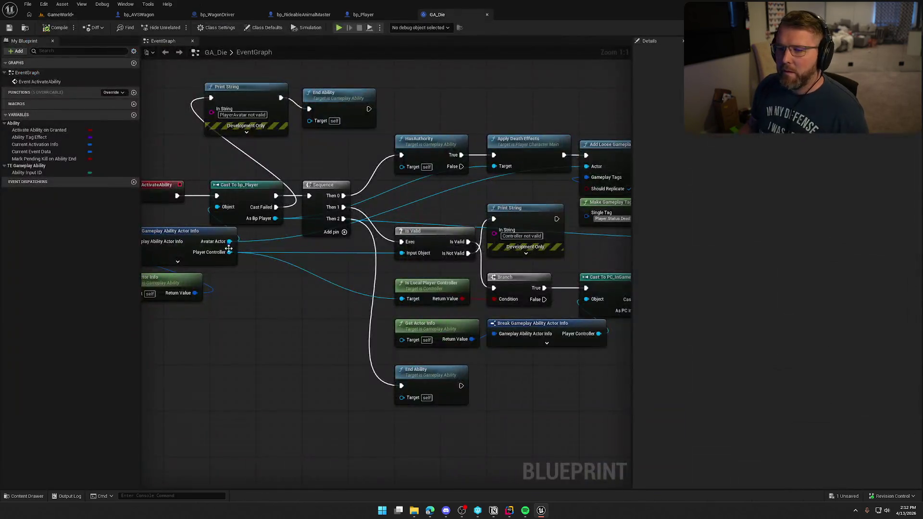
- Connect GA_Die's Cast Failed directly to End Ability and delete the 'PlayerAvatar not valid' print
drag(350, 213, 383, 116)
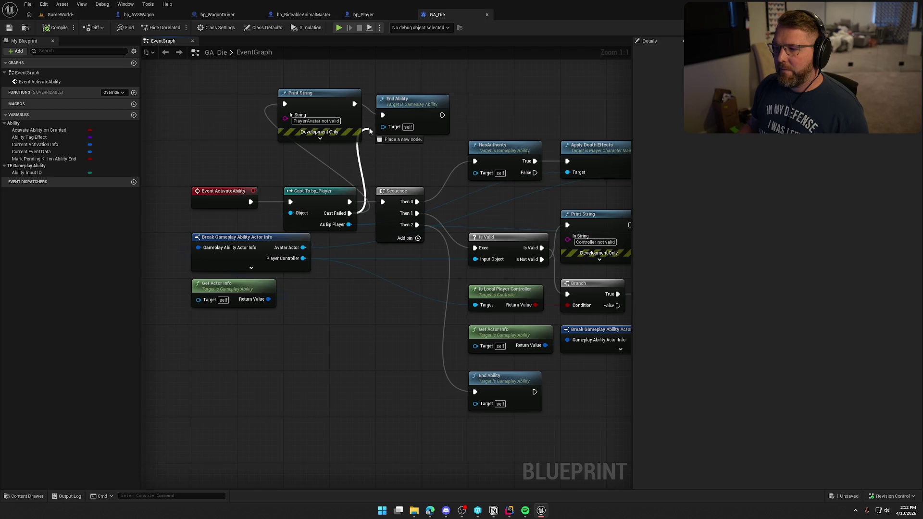
click(317, 93)
key(Delete)
drag(547, 222, 454, 200)
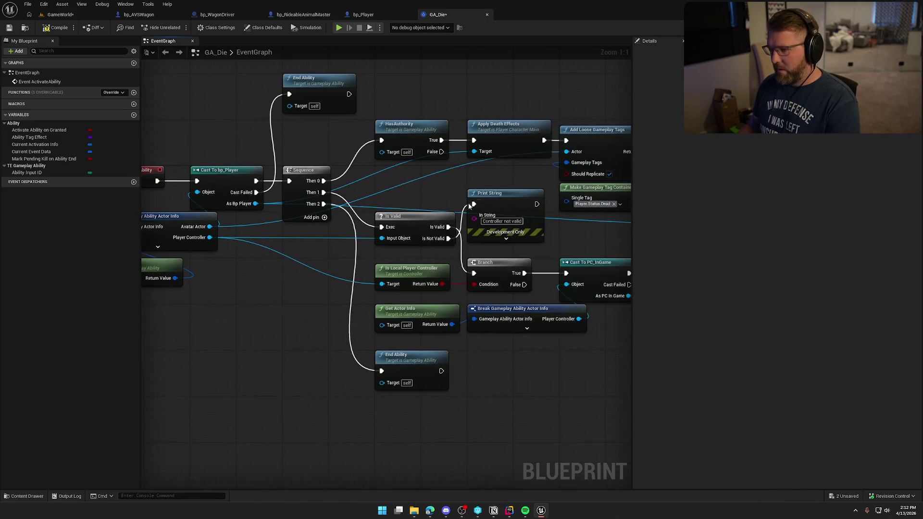
drag(336, 88, 335, 136)
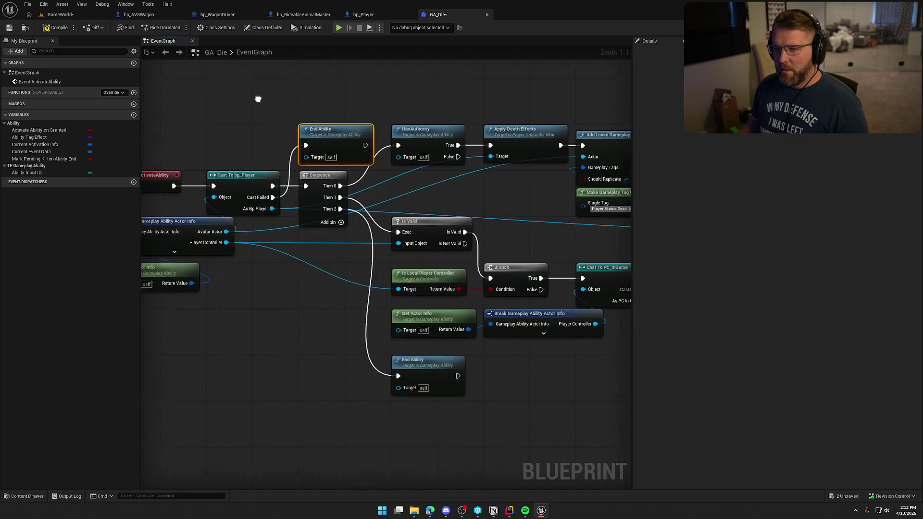
- Add a Print String 'Death Activated' off Event ActivateAbility, then return to GameWorld
mouse_move(253, 198)
mouse_down()
mouse_move(276, 127)
mouse_move(229, 100)
mouse_up()
text(print)
key(Return)
text(Death Activated)
drag(417, 123, 324, 100)
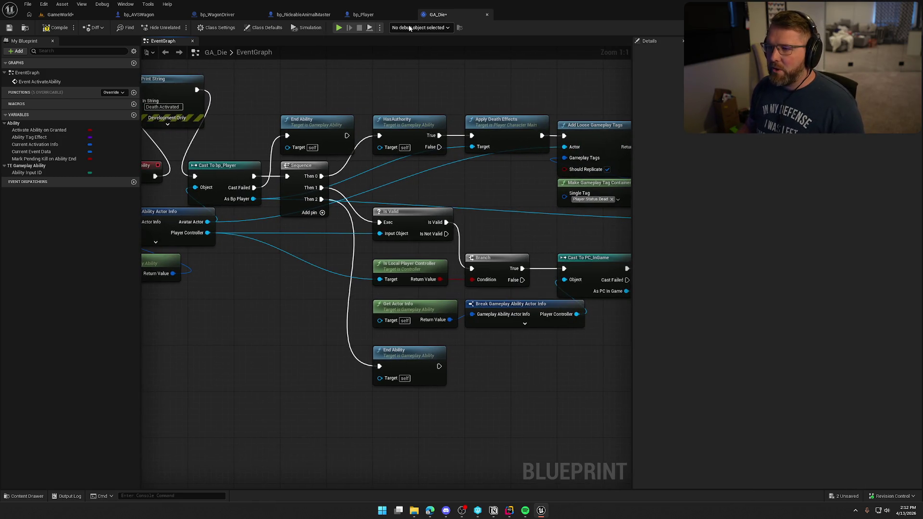
drag(495, 220, 411, 196)
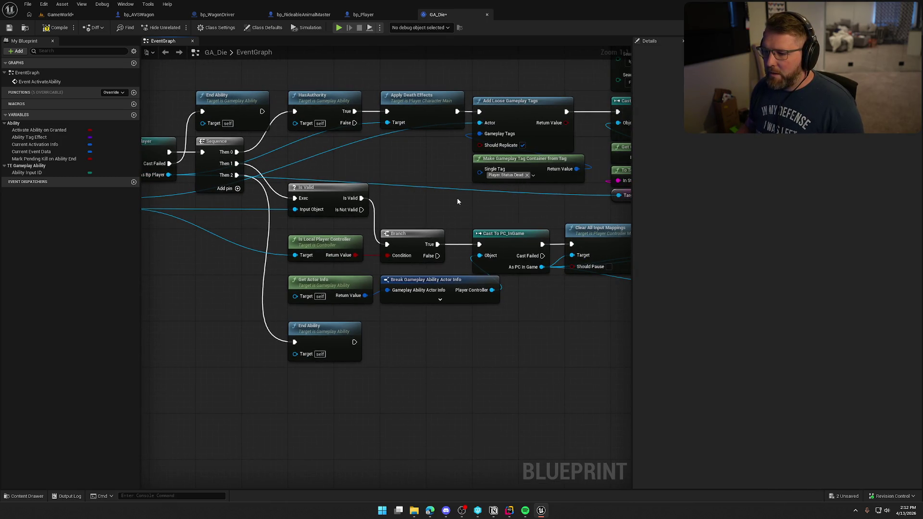
mouse_move(458, 198)
mouse_down()
mouse_move(319, 233)
mouse_move(534, 221)
mouse_up()
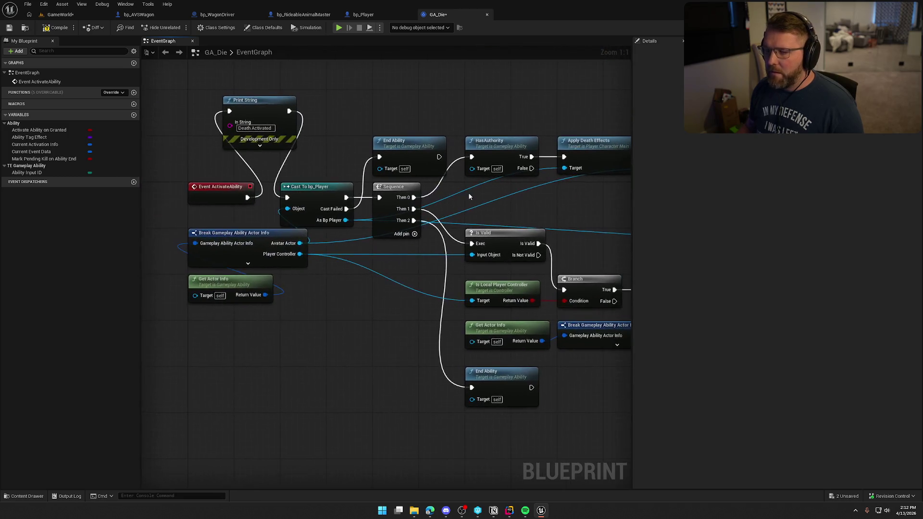
click(60, 15)
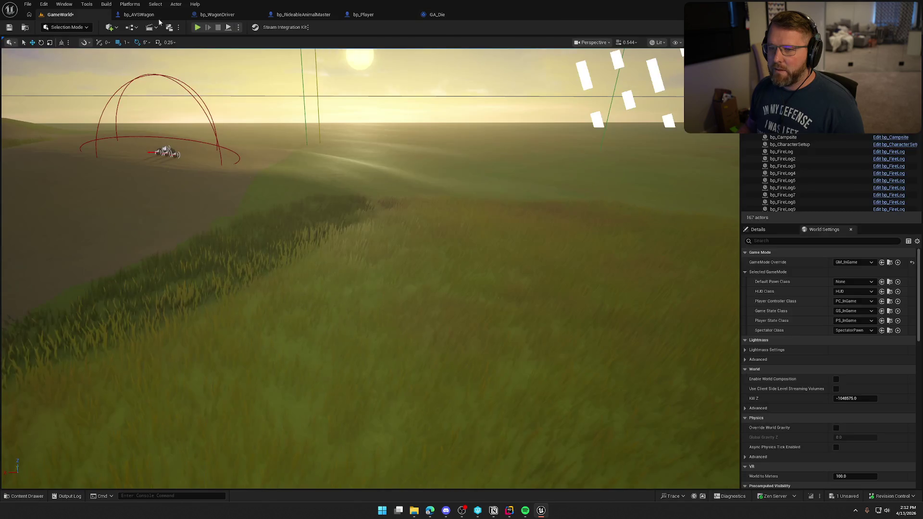
click(197, 27)
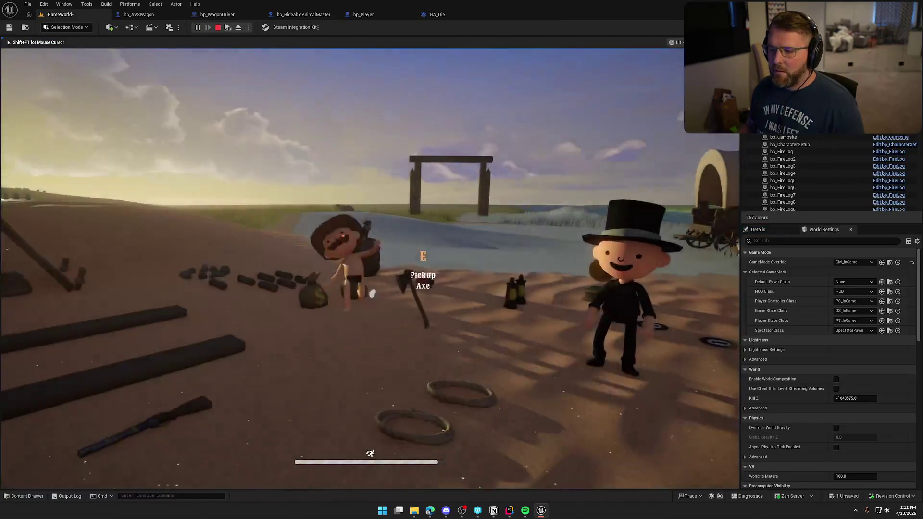
key(super)
key(super)
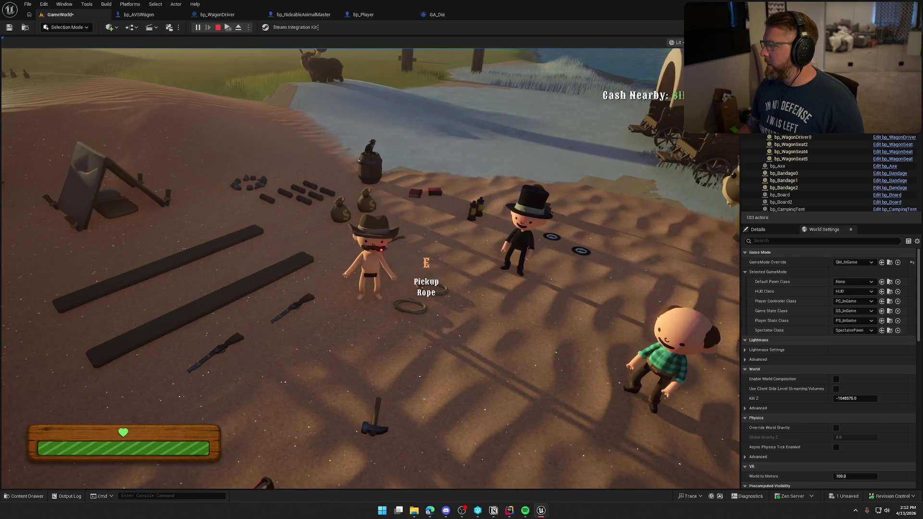
key(Escape)
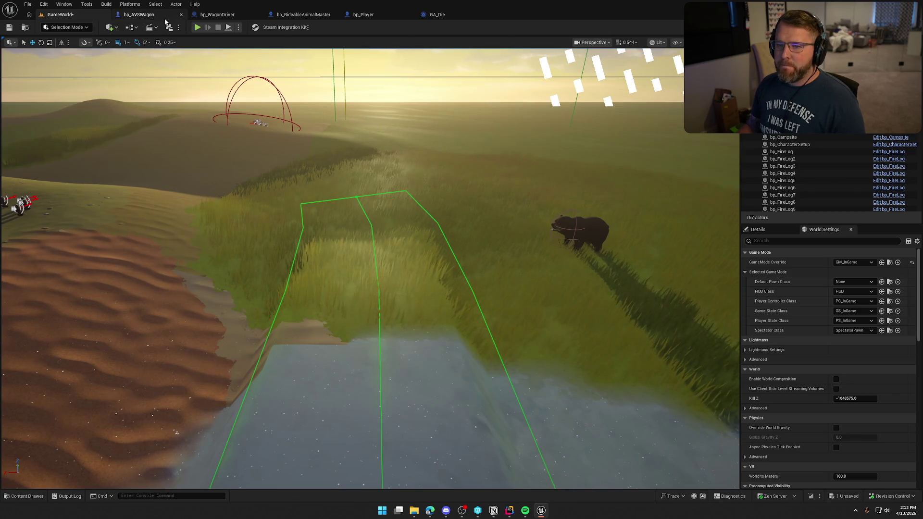
click(362, 15)
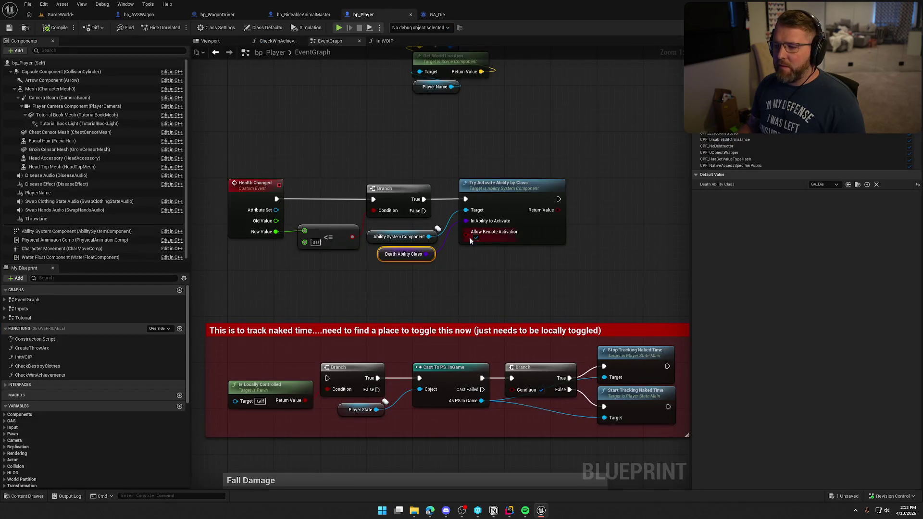
- Print 'They be dead' off bp_Player's Branch True before Try Activate Ability, save, and replay
click(336, 139)
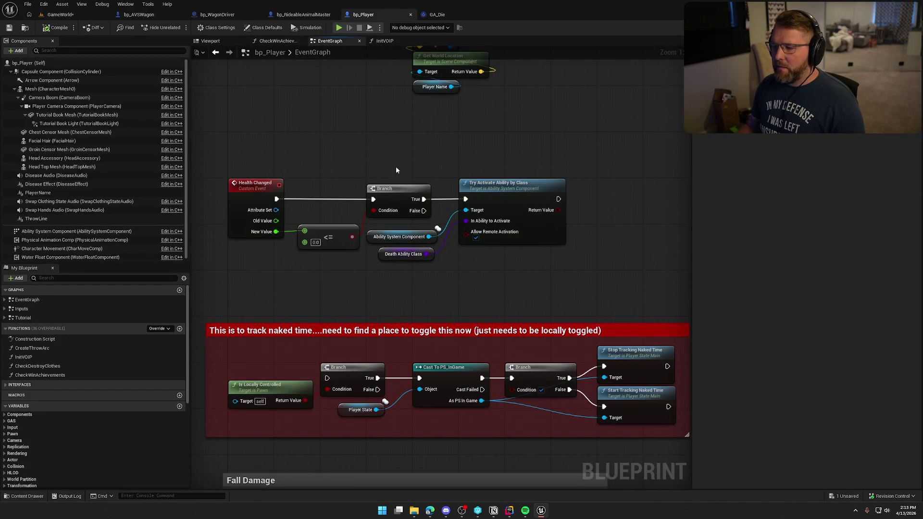
drag(424, 198, 409, 129)
text(print)
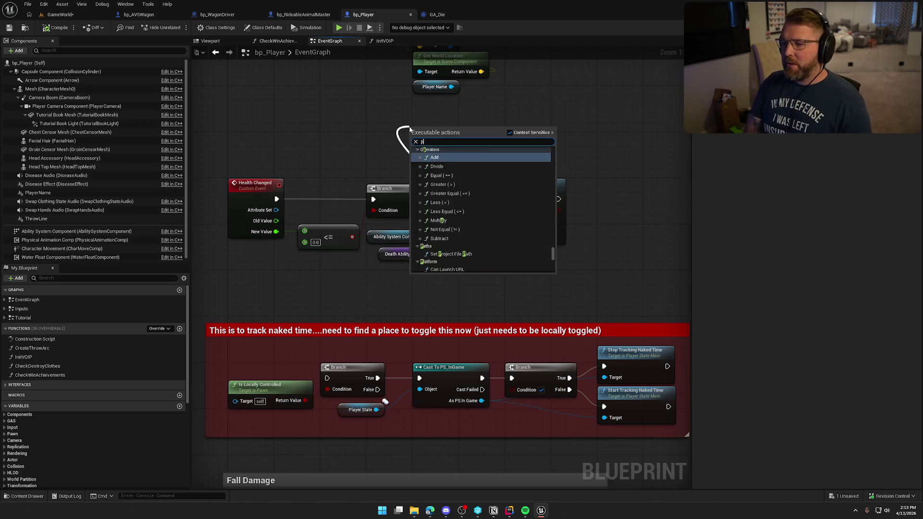
click(428, 155)
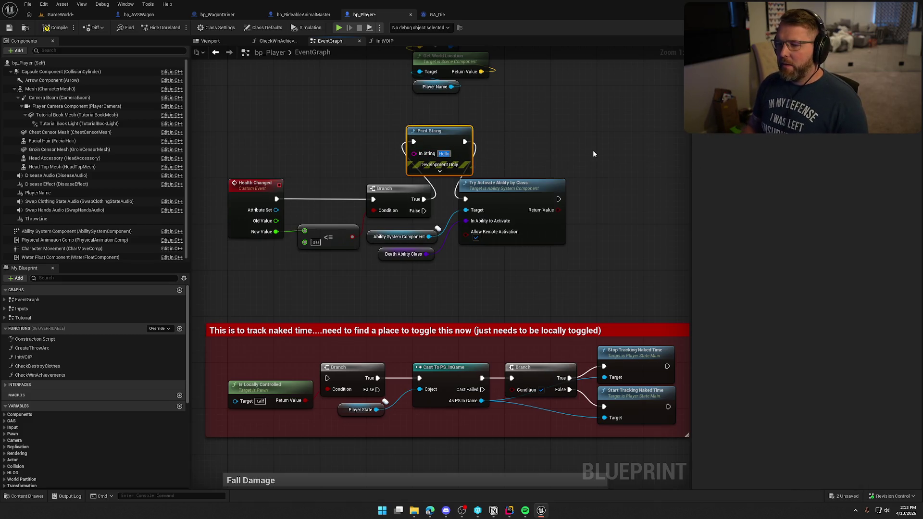
text(They be dead)
click(488, 248)
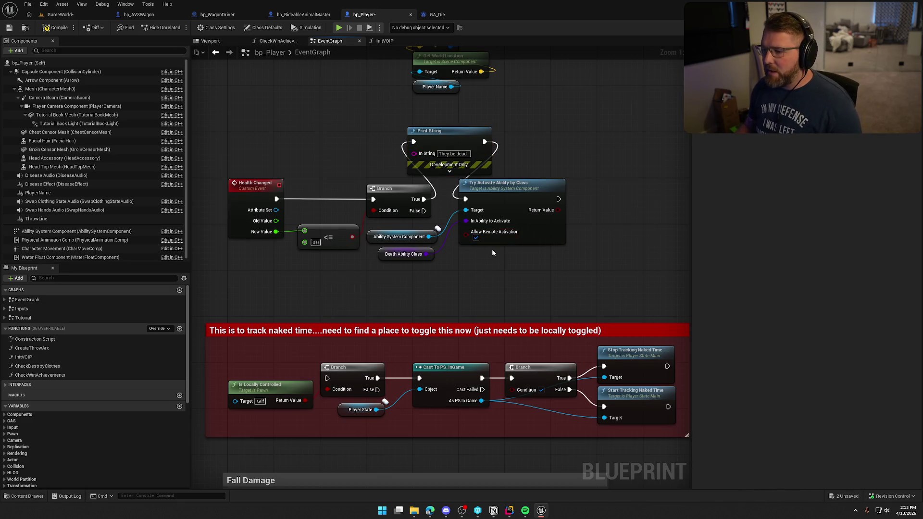
click(545, 197)
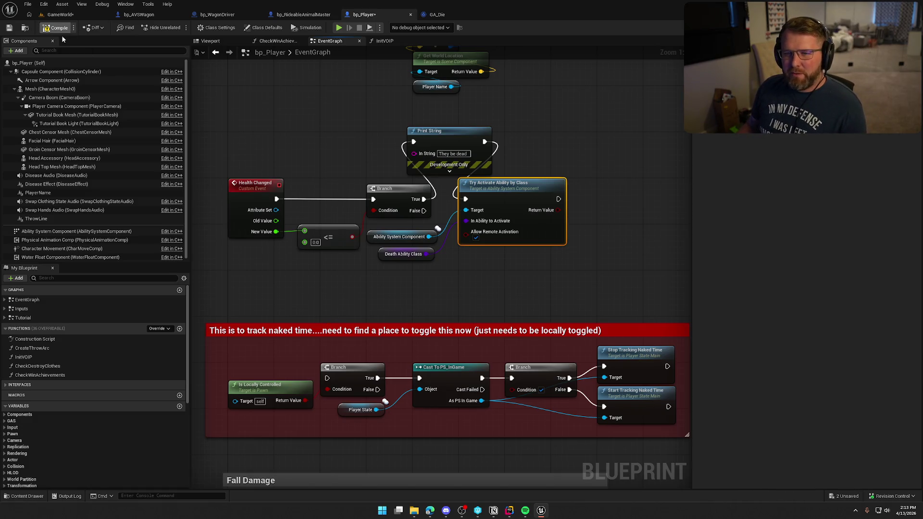
key(ctrl+s)
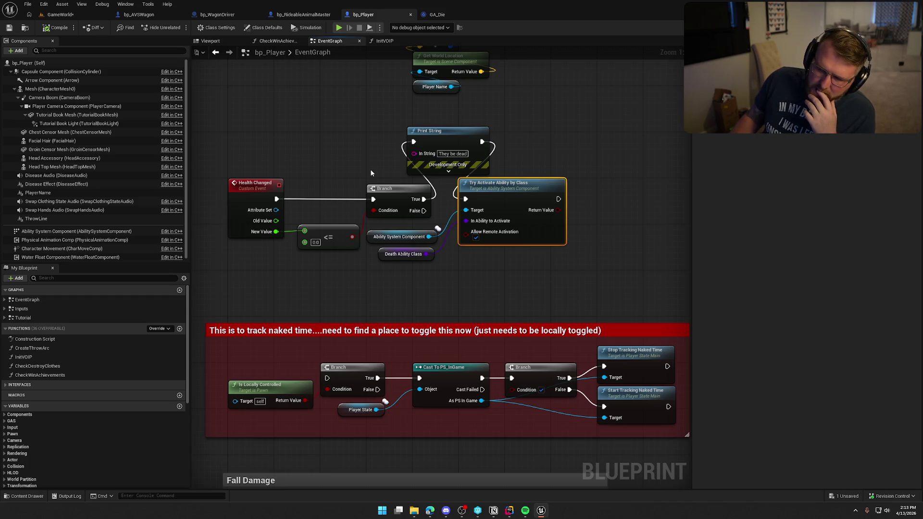
key(alt+p)
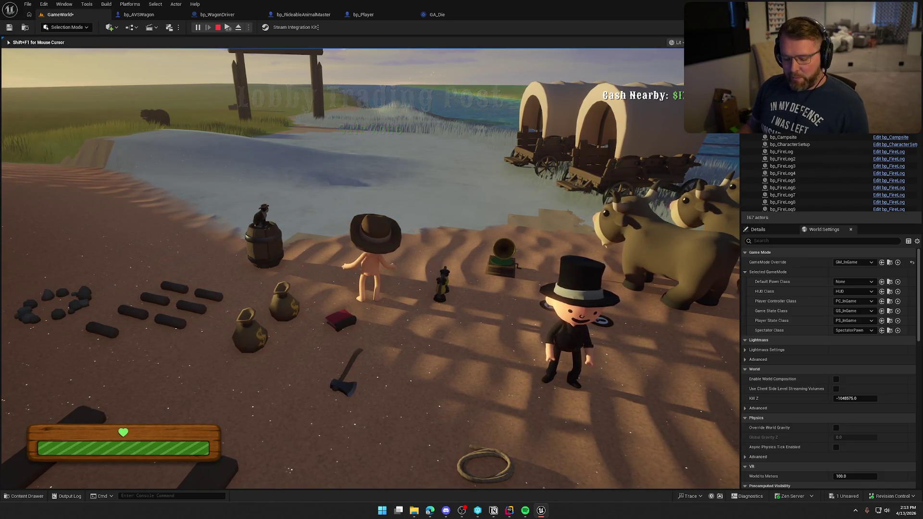
- In bp_Player, reconnect the Branch straight to Try Activate Ability and delete the 'They be dead' print
key(super)
key(super)
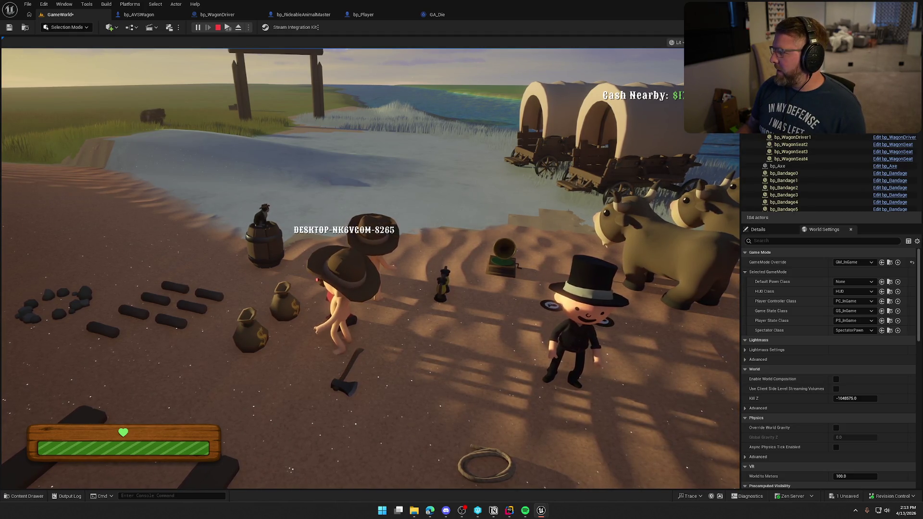
click(362, 14)
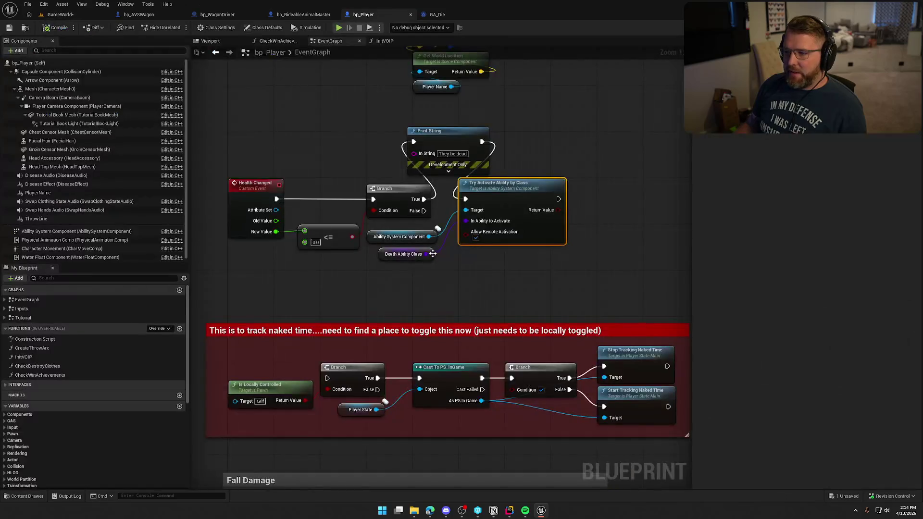
drag(332, 203, 373, 203)
click(359, 140)
key(Delete)
- Print Try Activate Ability by Class's return value for 5 seconds, then return to the running game
mouse_move(466, 203)
mouse_down()
mouse_move(526, 163)
mouse_move(599, 175)
mouse_move(539, 208)
mouse_move(580, 201)
mouse_up()
text(print)
key(Return)
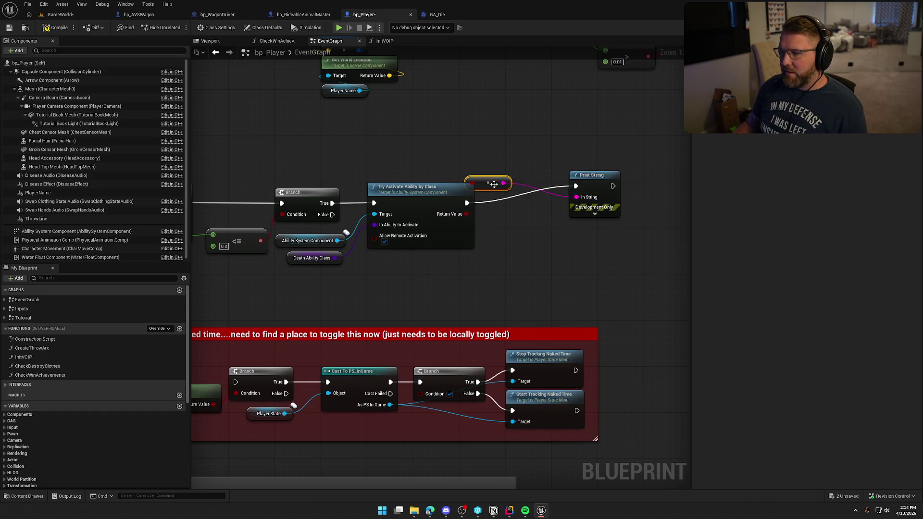
click(601, 215)
text(5)
click(497, 272)
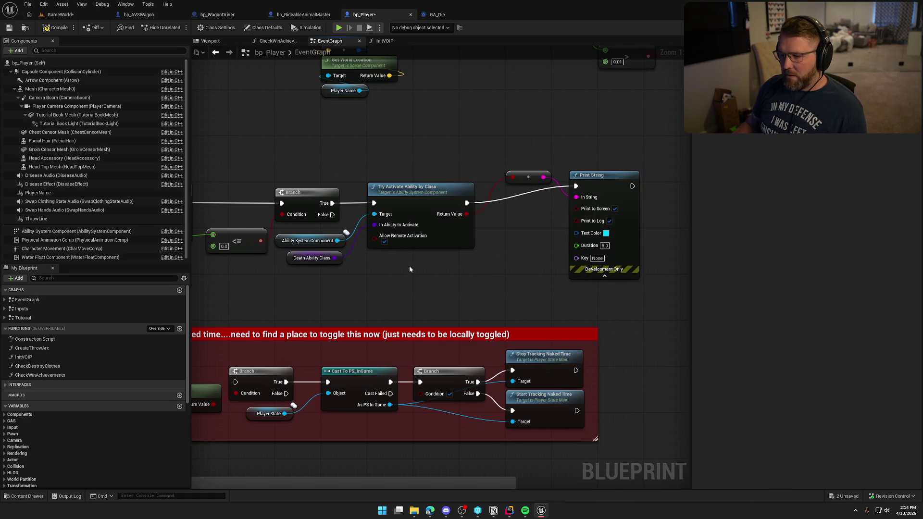
click(402, 202)
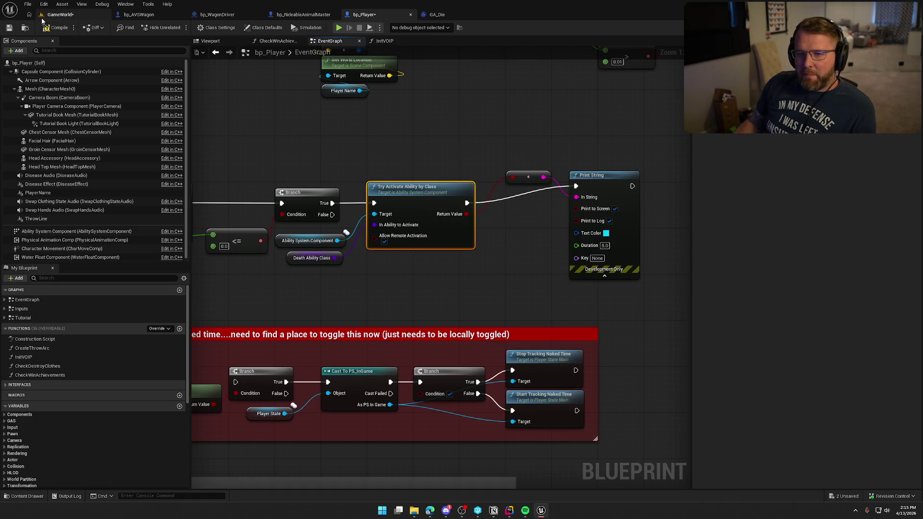
click(56, 15)
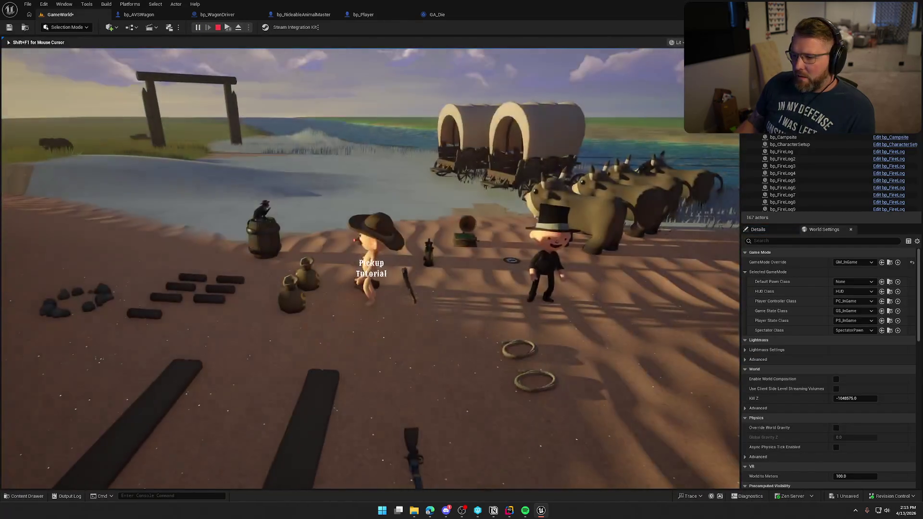
- Run the GameWorld playtest with the debug print showing, stop it, and bring up GA_Die's graph
key(super)
key(Escape)
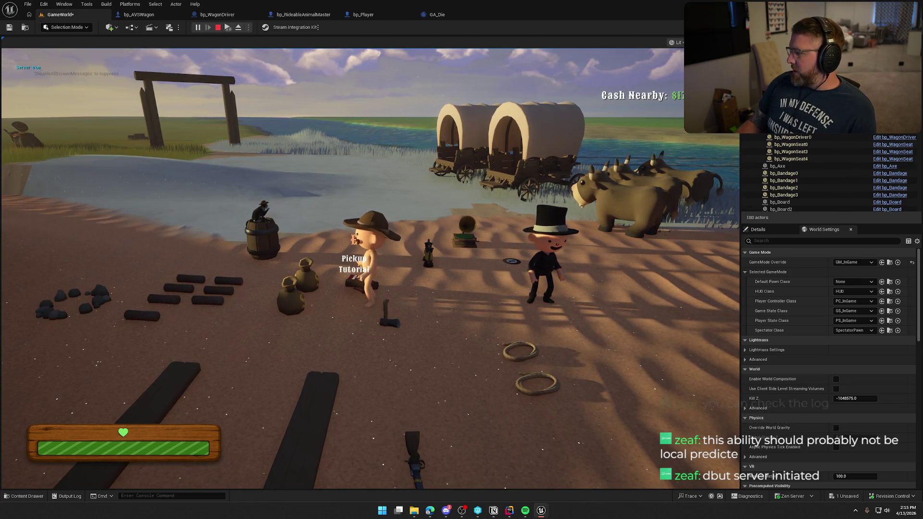
key(Escape)
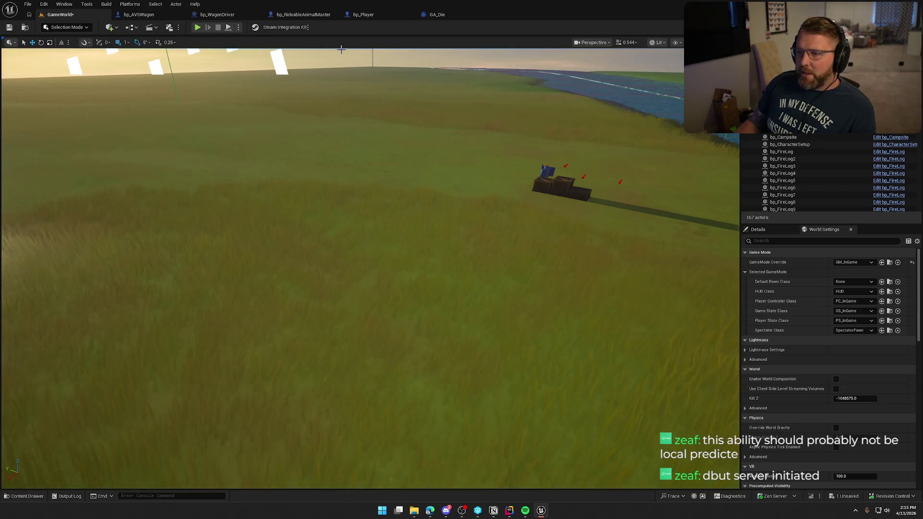
click(437, 15)
- Delete the debug Print String and reroute nodes from bp_Player's event graph
click(258, 99)
click(375, 15)
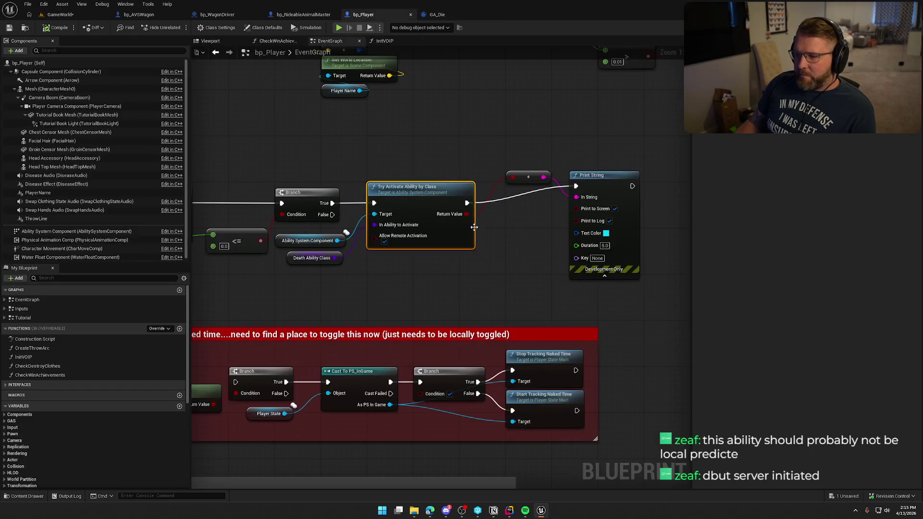
mouse_move(518, 145)
mouse_down()
mouse_move(624, 249)
mouse_move(638, 284)
mouse_up()
key(Delete)
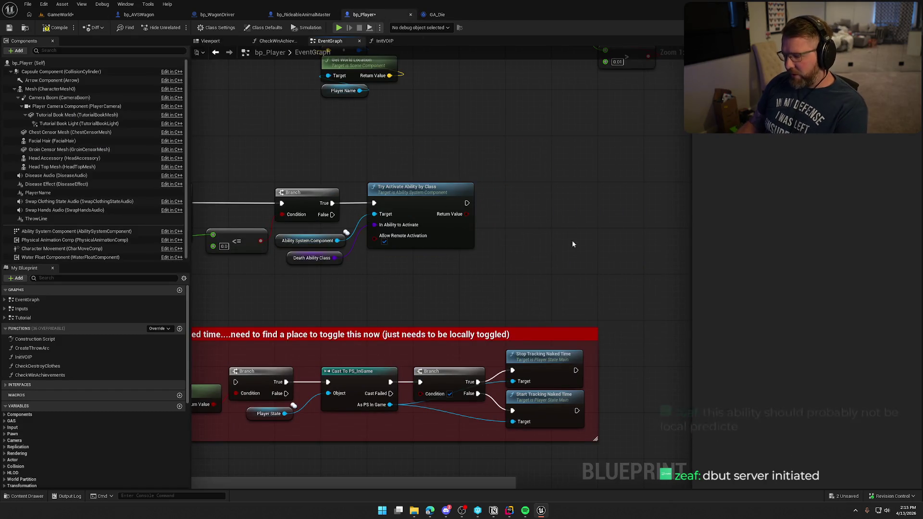
- Check the Output Log from the level editor, then start a new play session
click(62, 15)
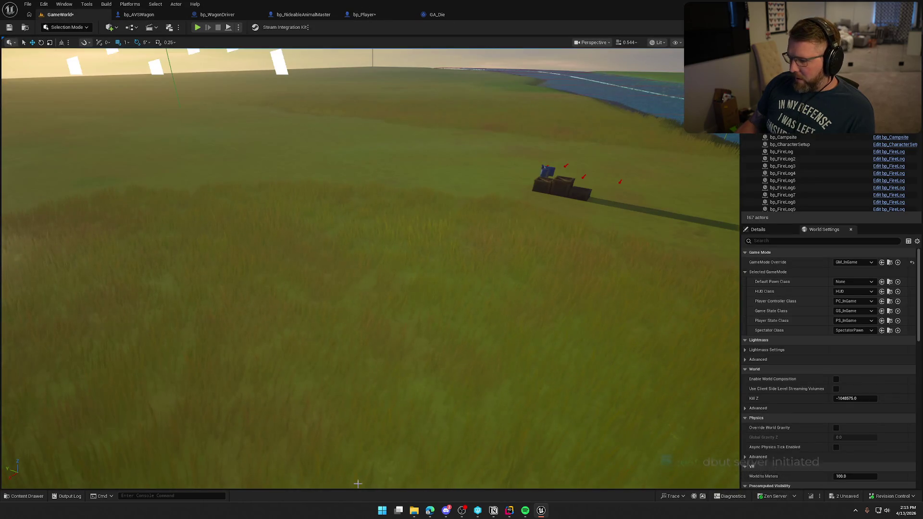
click(70, 496)
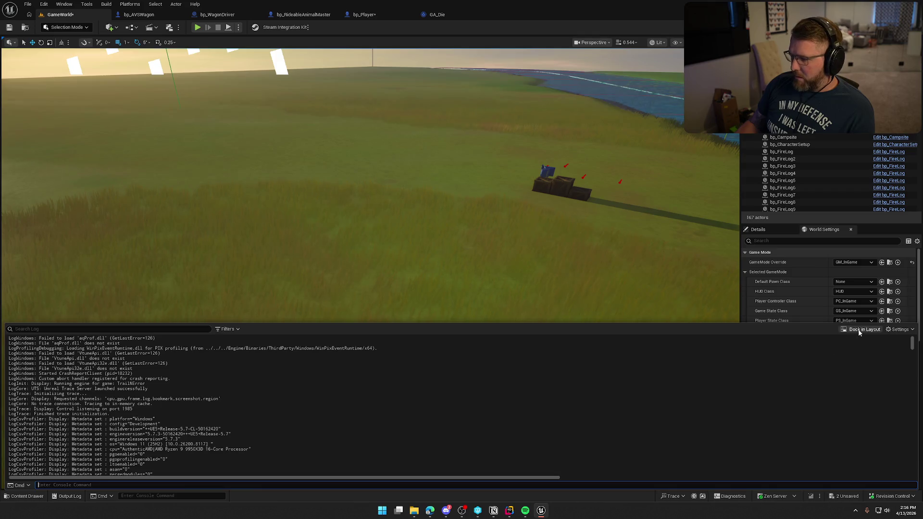
click(860, 330)
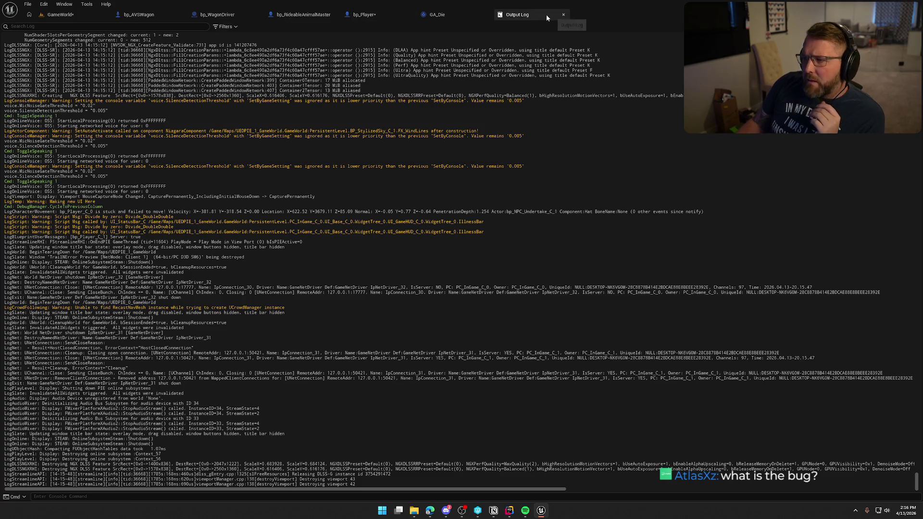
click(563, 14)
click(60, 14)
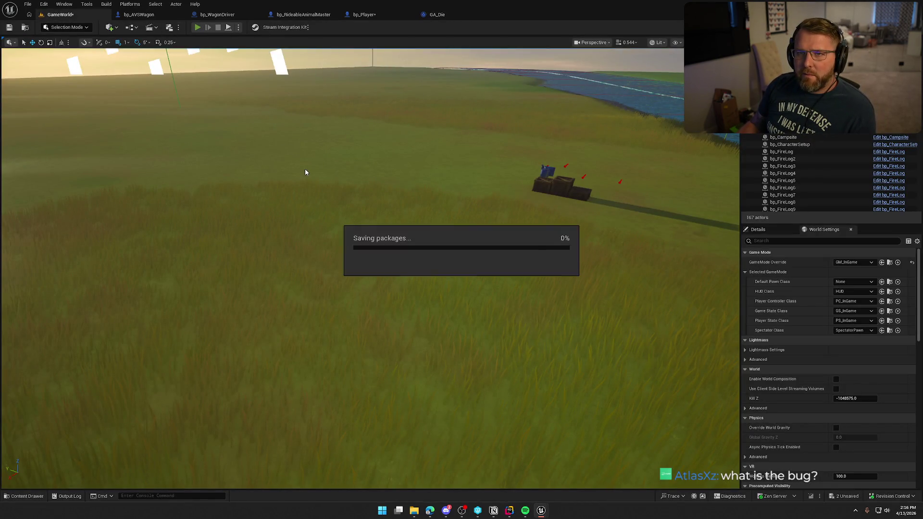
key(alt+p)
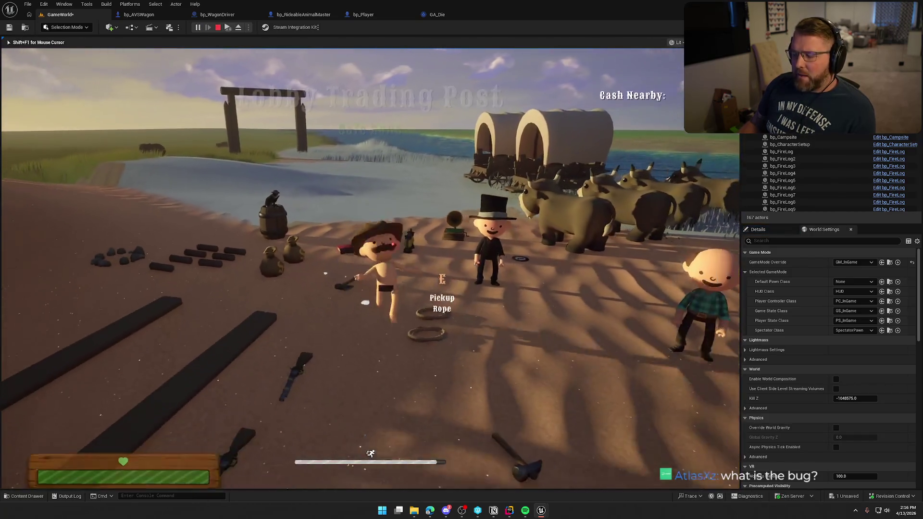
- Test the character's death near the wagons at the Lobby Trading Post, then stop the playtest
key(super)
key(super)
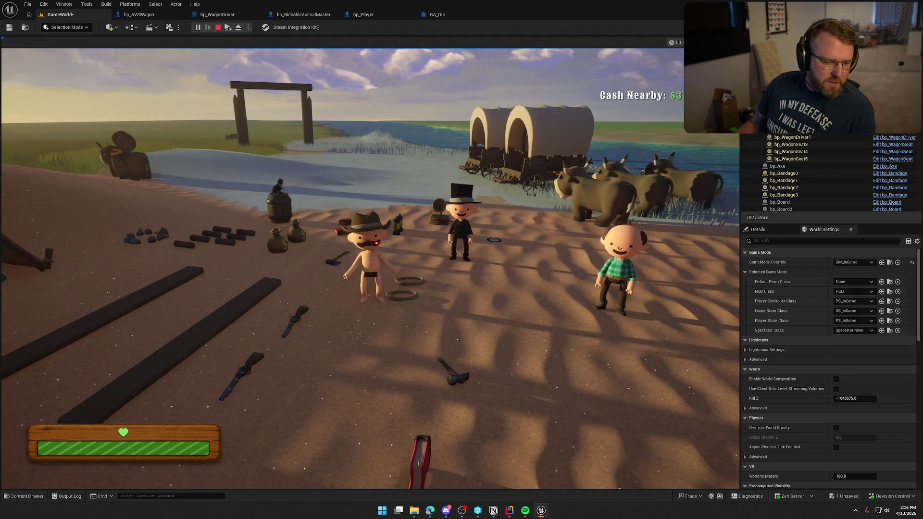
key(Escape)
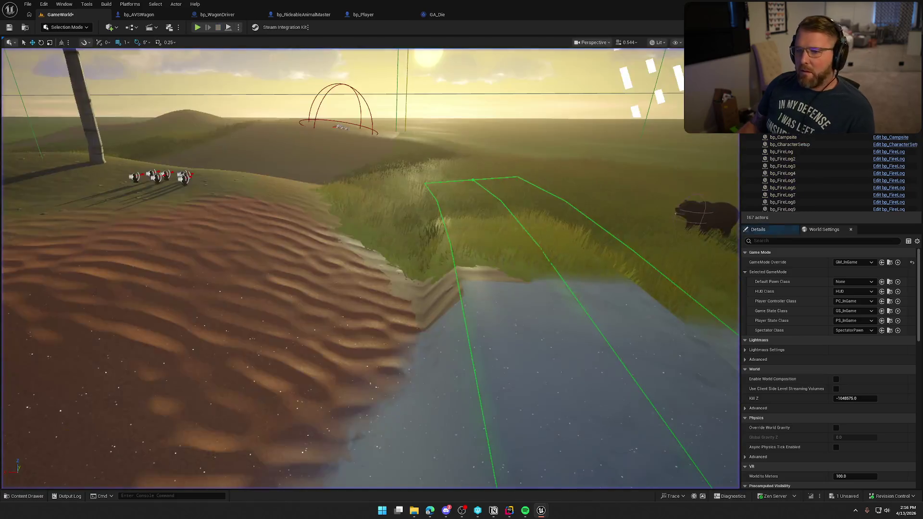
- Review GA_Die's EventGraph from the 'Death Activated' Print String through the death count and stat nodes
click(437, 14)
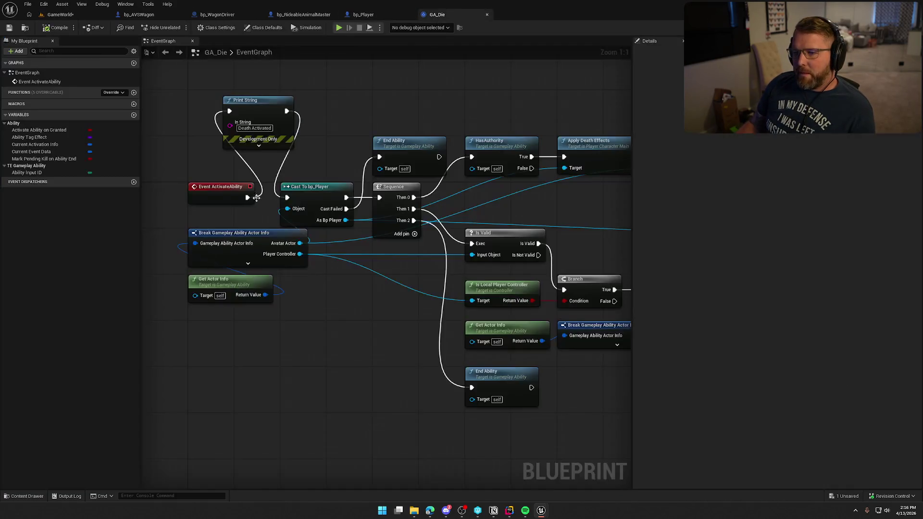
drag(217, 113, 325, 167)
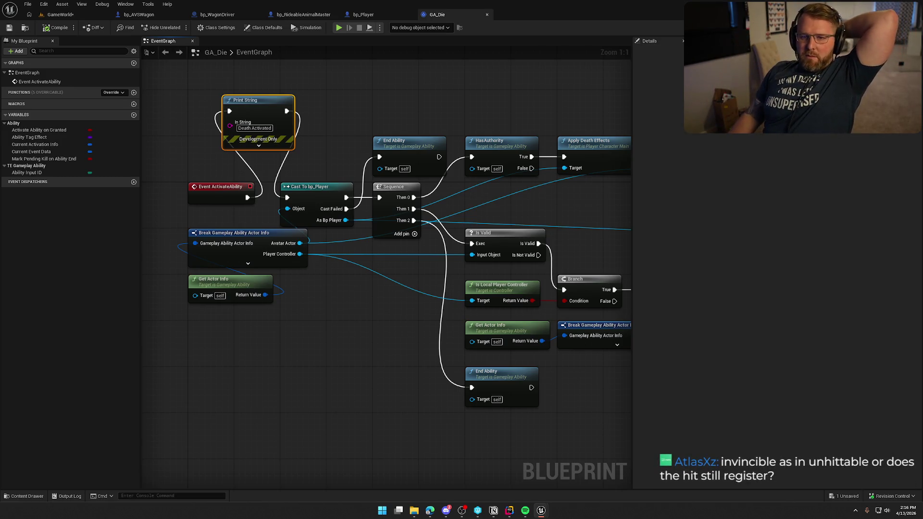
click(327, 321)
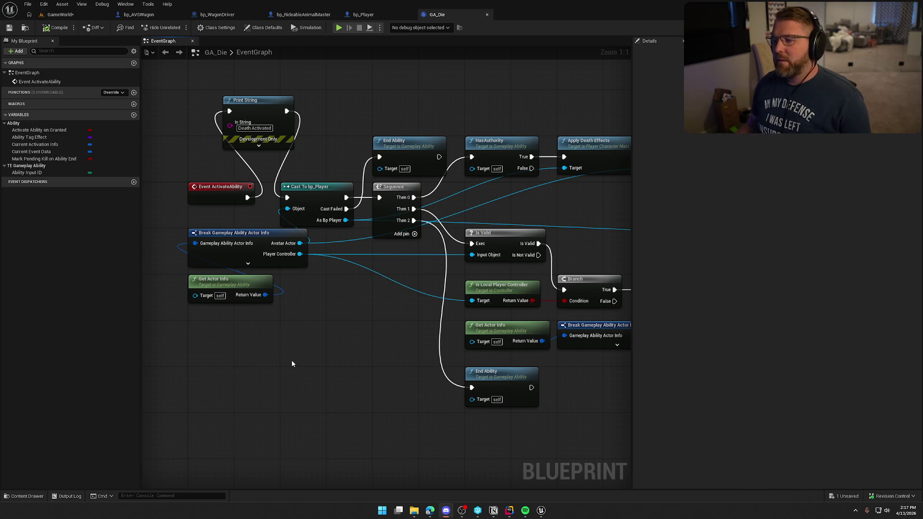
drag(308, 363, 176, 329)
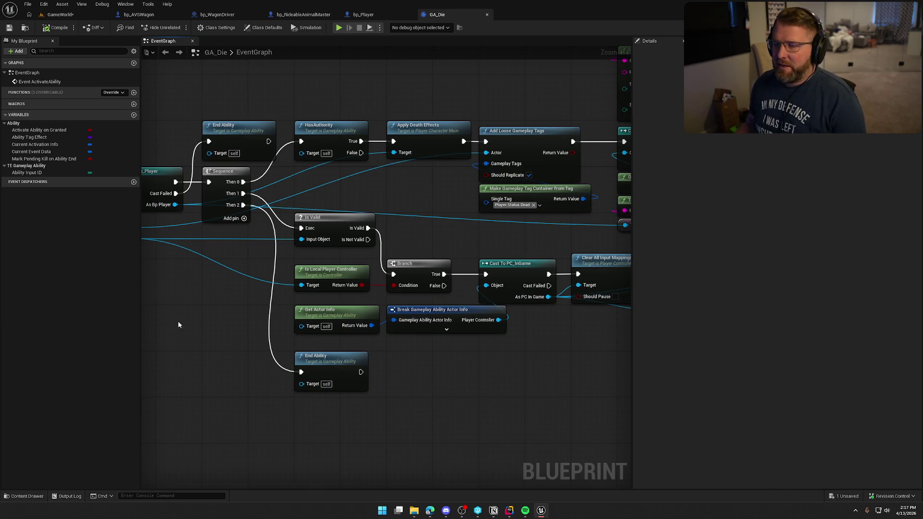
drag(365, 332, 231, 336)
drag(389, 350, 171, 372)
drag(391, 373, 159, 353)
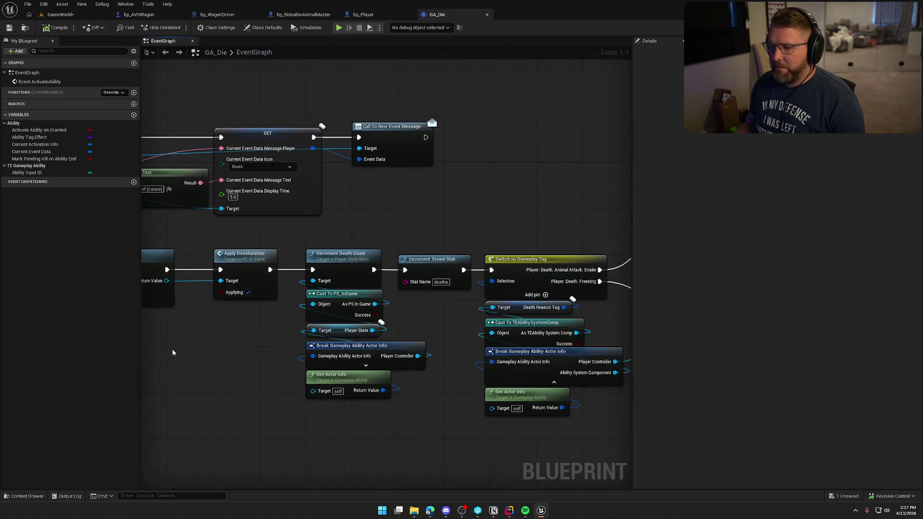
mouse_move(238, 347)
mouse_down()
mouse_move(202, 269)
mouse_move(317, 321)
mouse_move(455, 335)
mouse_move(346, 96)
mouse_move(249, 137)
mouse_up()
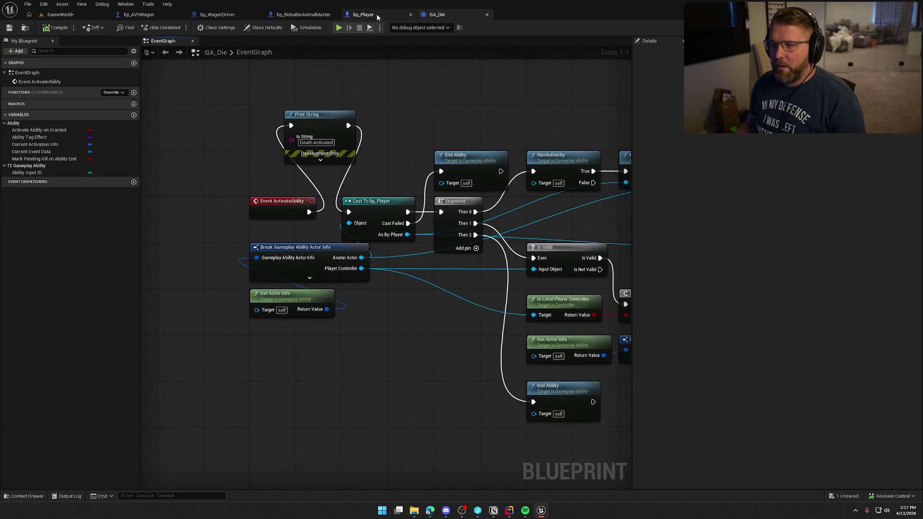
- In bp_Player, bring the Health Changed logic into view and nudge Try Activate Ability back into place
click(362, 14)
mouse_move(386, 216)
mouse_down()
mouse_move(431, 171)
mouse_move(415, 134)
mouse_move(427, 138)
mouse_up()
key(Escape)
mouse_move(555, 145)
mouse_down()
mouse_move(443, 132)
mouse_move(420, 146)
mouse_up()
mouse_move(427, 207)
mouse_down()
mouse_move(491, 207)
mouse_move(427, 207)
mouse_move(443, 216)
mouse_move(500, 185)
mouse_up()
drag(389, 257, 491, 236)
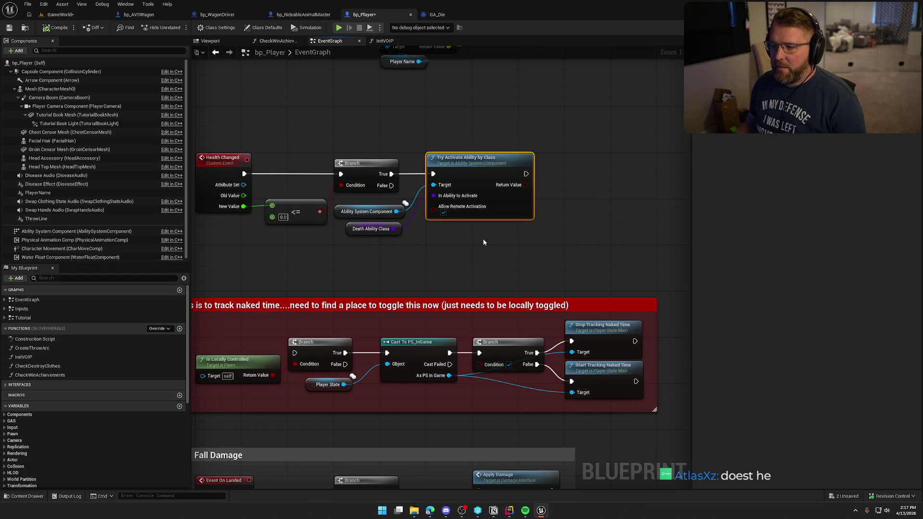
- Marquee-select the Health Changed → Branch → Try Activate Ability by Class chain, then return to the running game
mouse_move(209, 124)
mouse_down()
mouse_move(269, 221)
mouse_move(525, 251)
mouse_up()
click(302, 231)
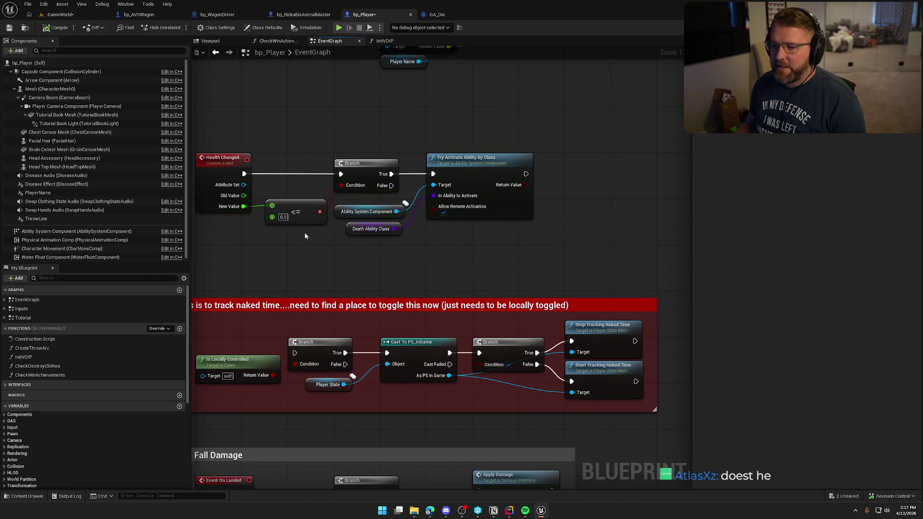
drag(212, 134, 575, 265)
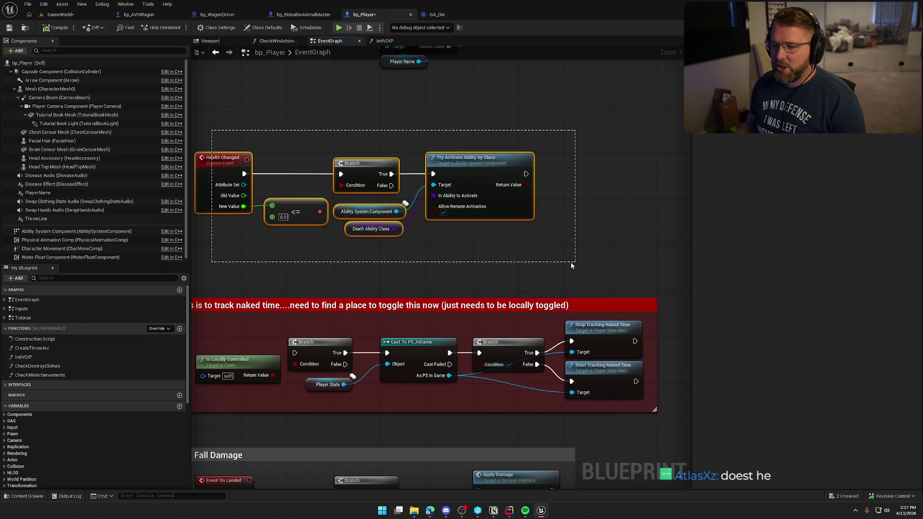
click(450, 108)
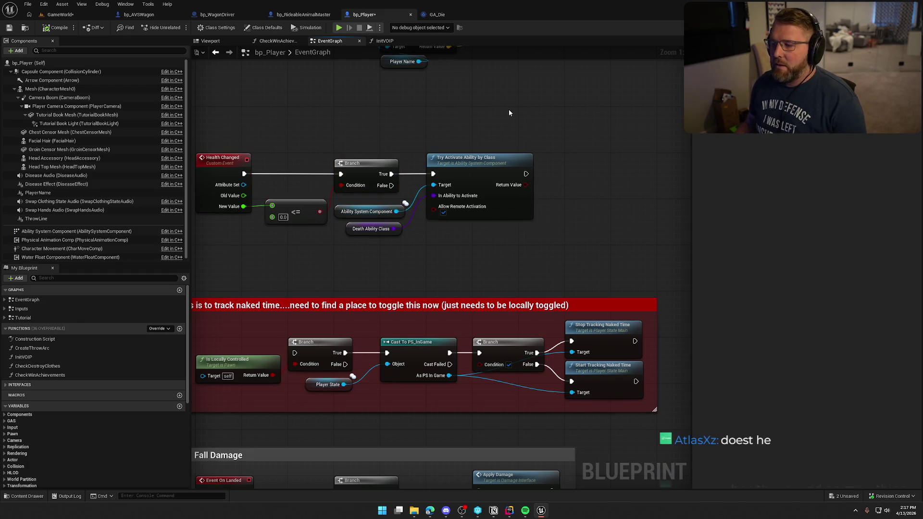
mouse_move(195, 140)
mouse_down()
mouse_move(287, 143)
mouse_move(505, 245)
mouse_up()
click(564, 137)
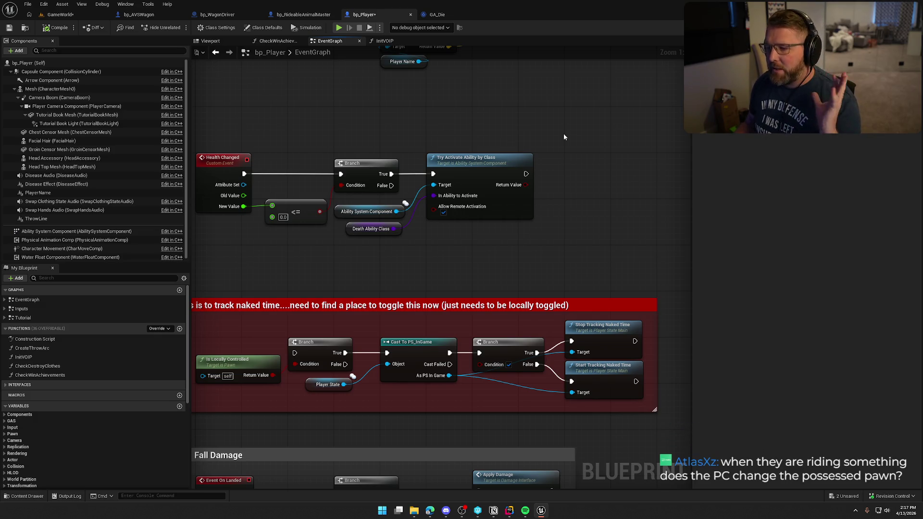
drag(218, 131, 546, 263)
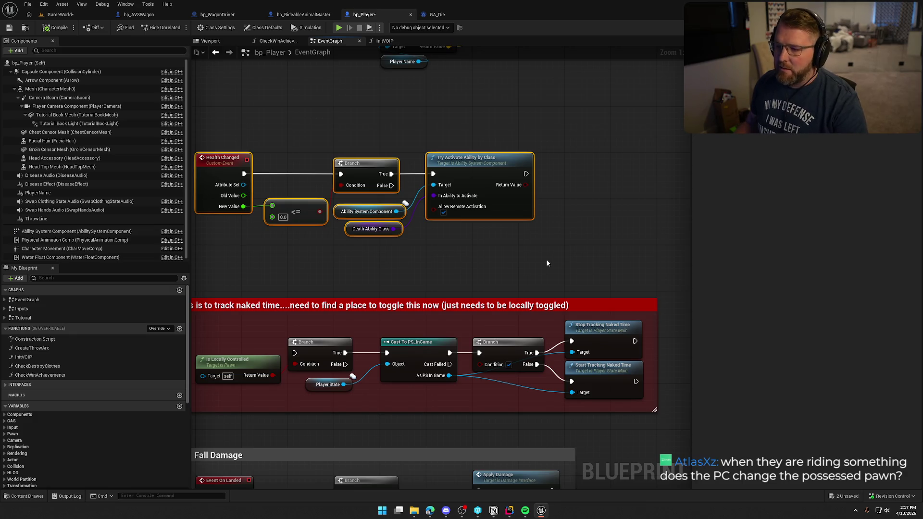
mouse_move(495, 252)
mouse_down()
mouse_move(227, 131)
mouse_move(246, 113)
mouse_up()
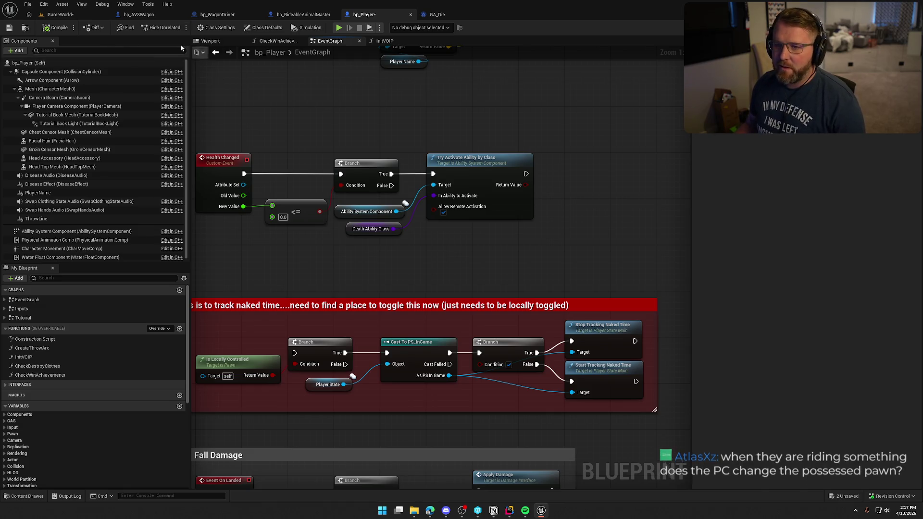
click(60, 14)
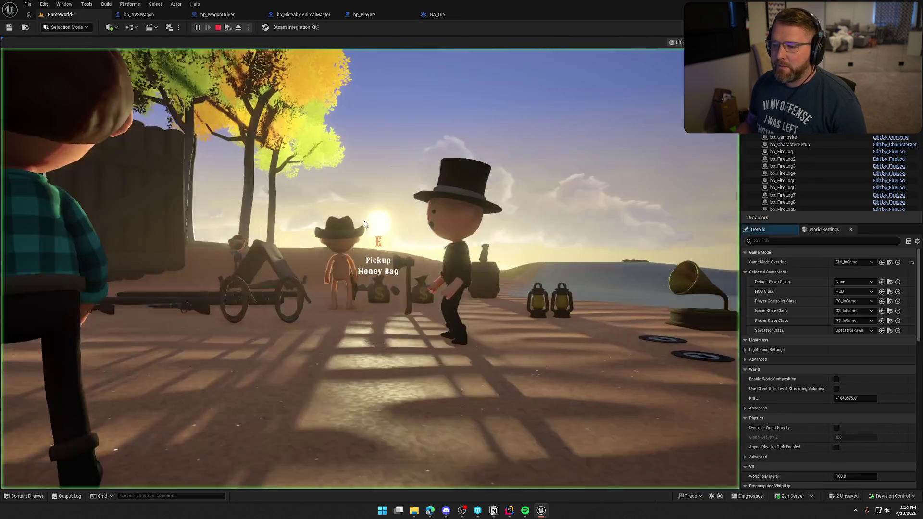
click(364, 224)
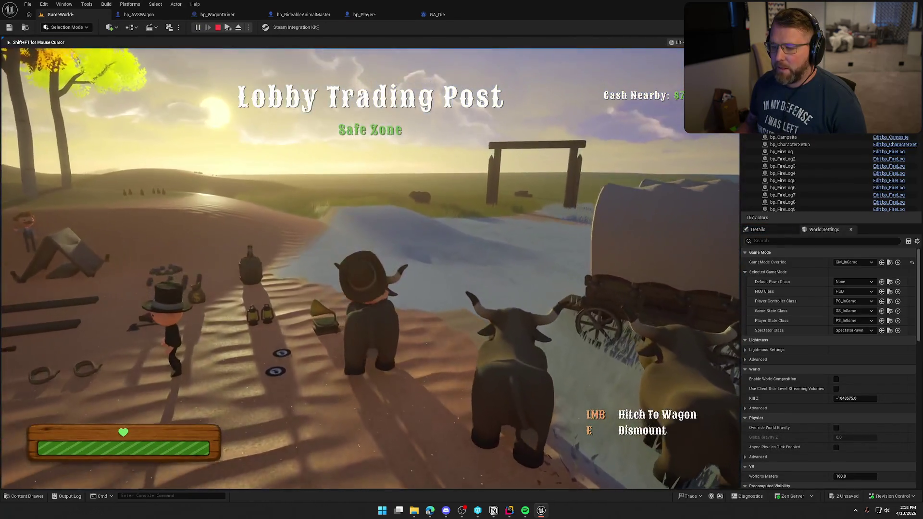
- Ride the mount past the wagon, through the wooden gate and toward the bear until death, then end the session
key(w)
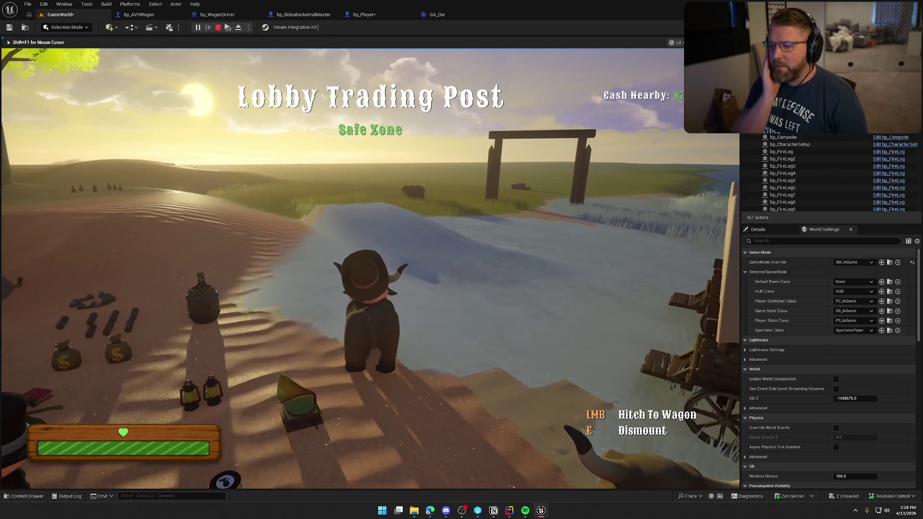
key(w)
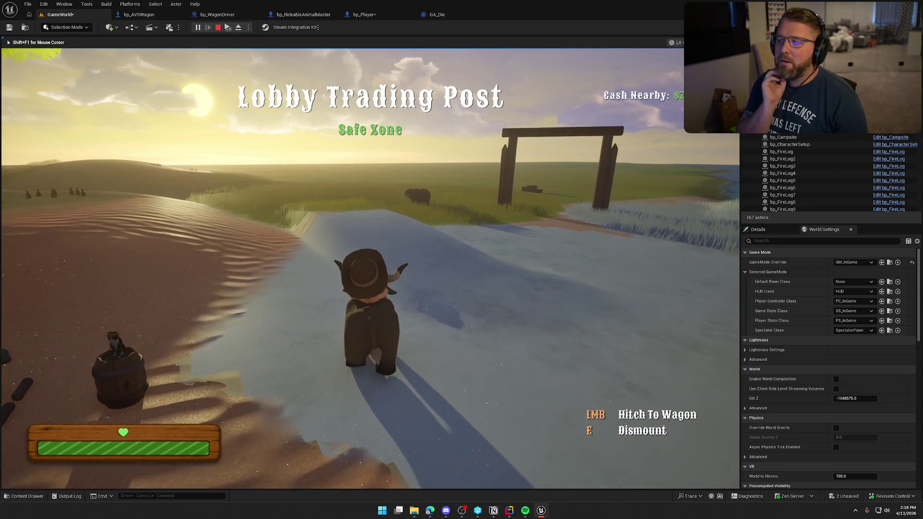
key(w)
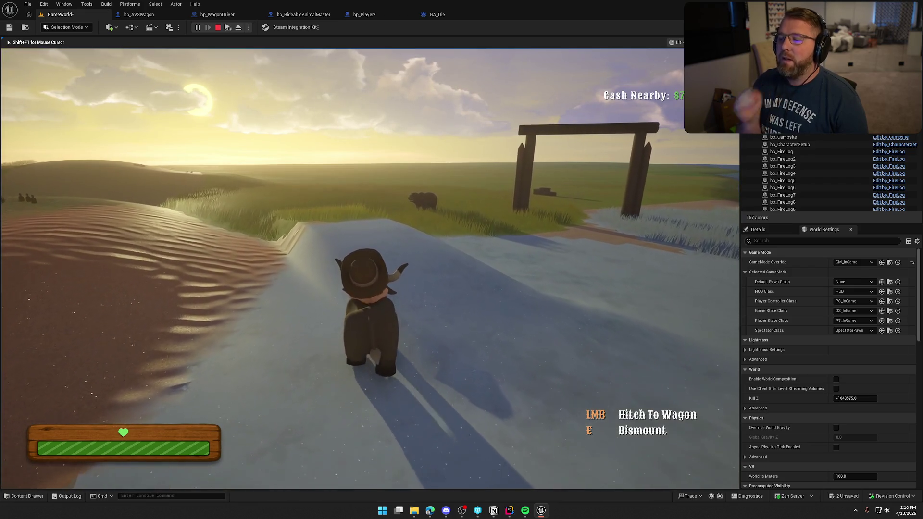
key(w)
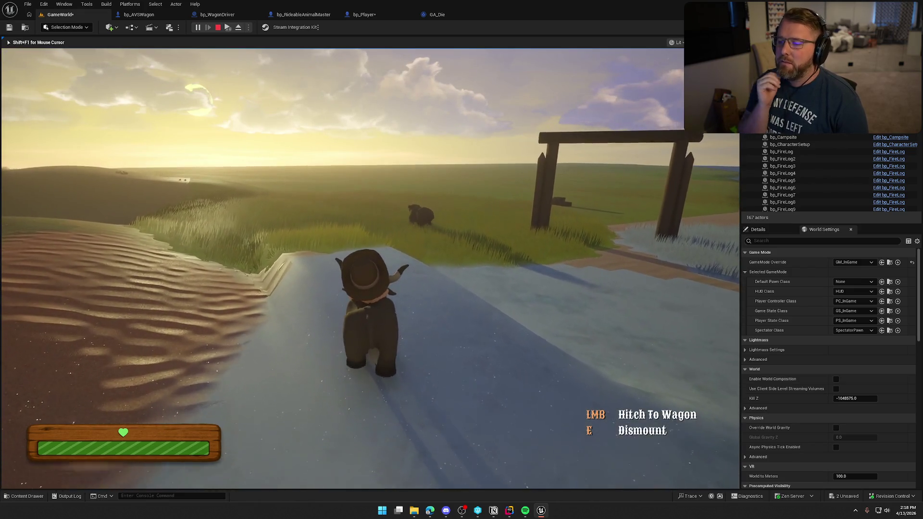
key(w)
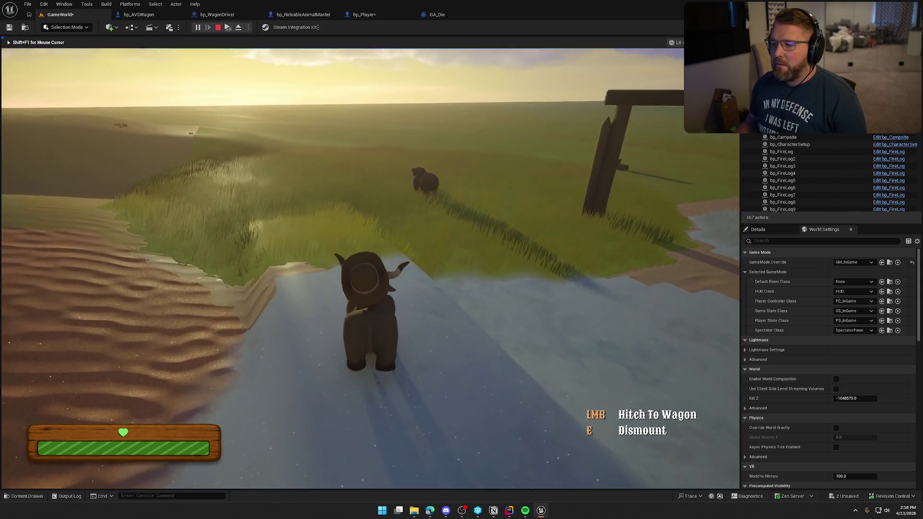
key(w)
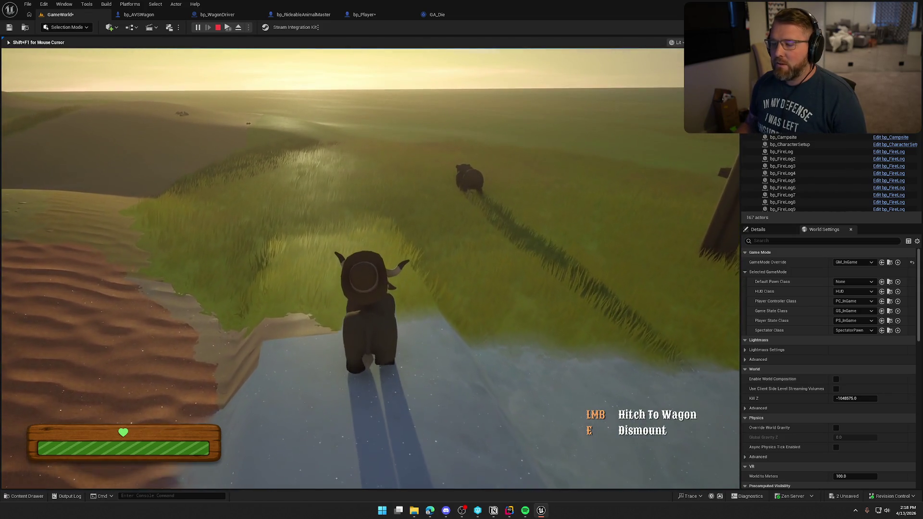
key(w)
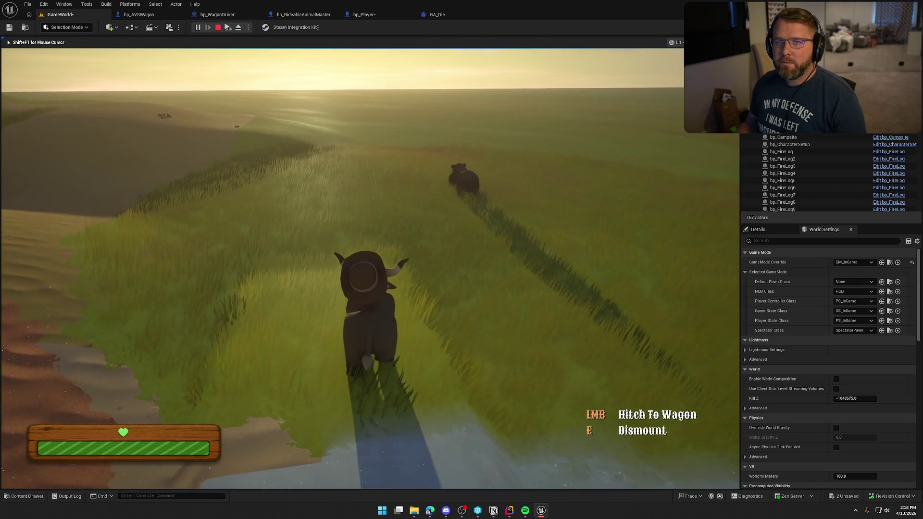
key(w)
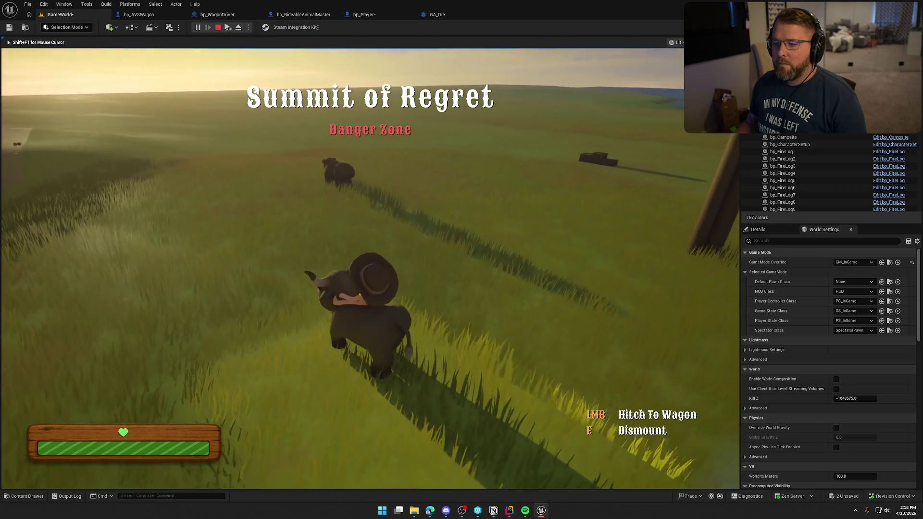
key(w)
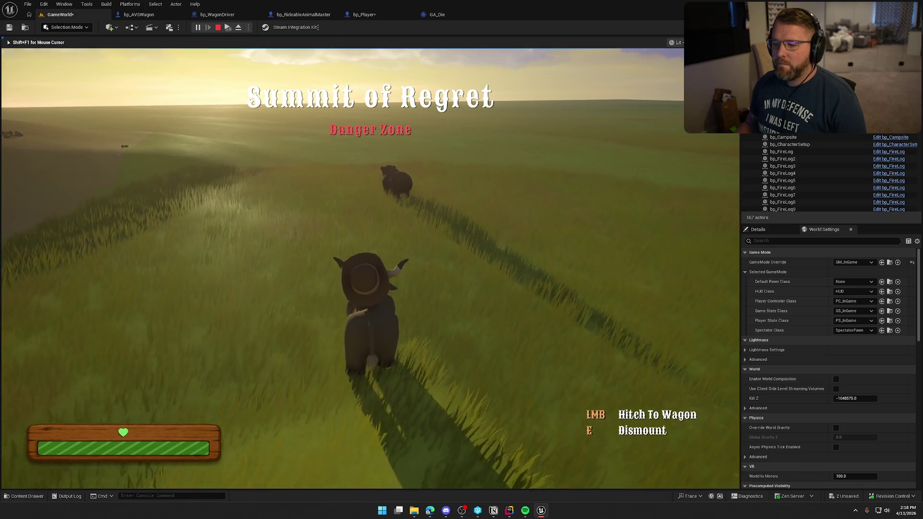
key(w)
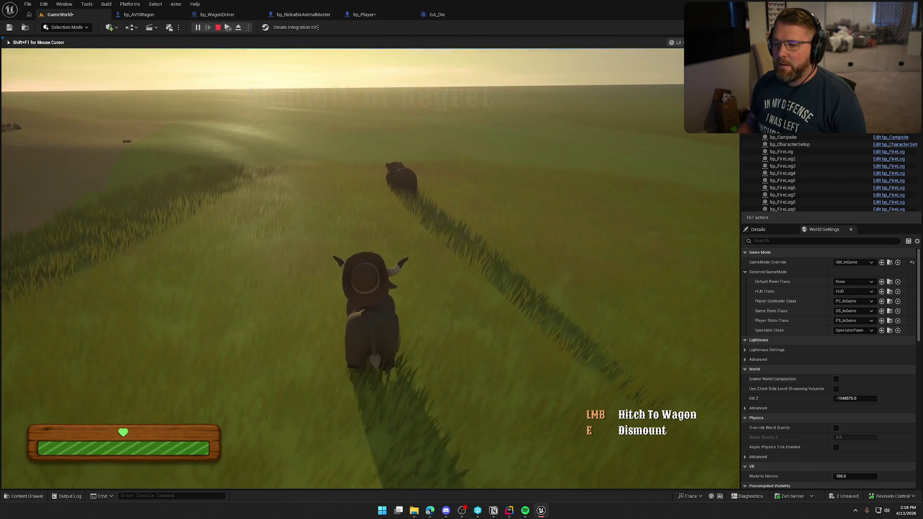
key(w)
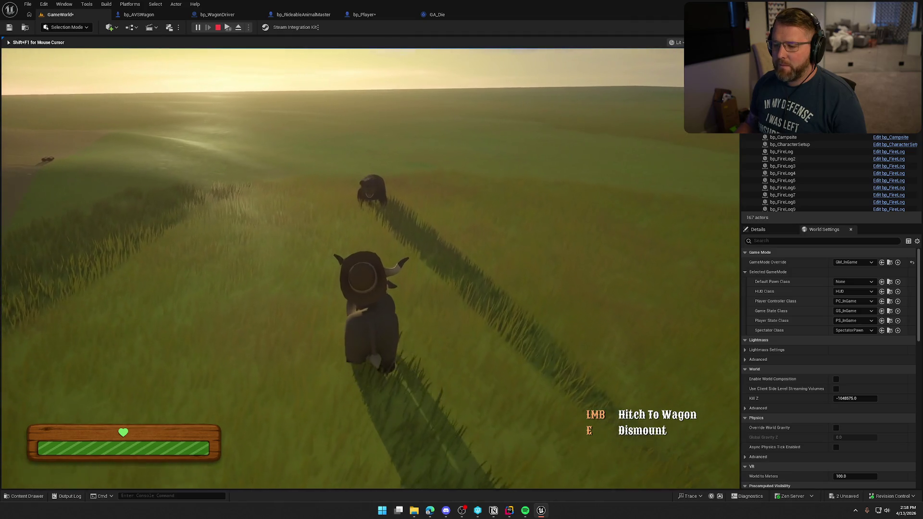
key(w)
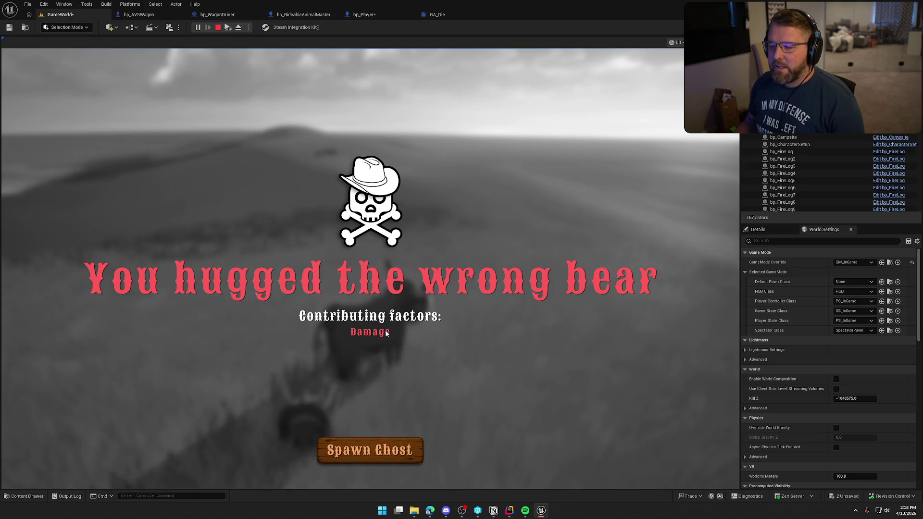
key(Escape)
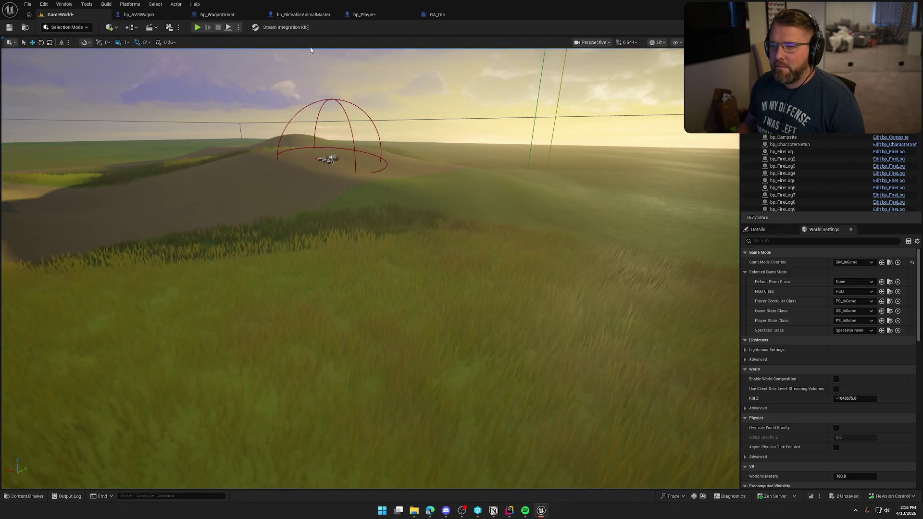
- Back in the GameWorld level, scroll through the Output Log and then close it
click(379, 14)
click(60, 14)
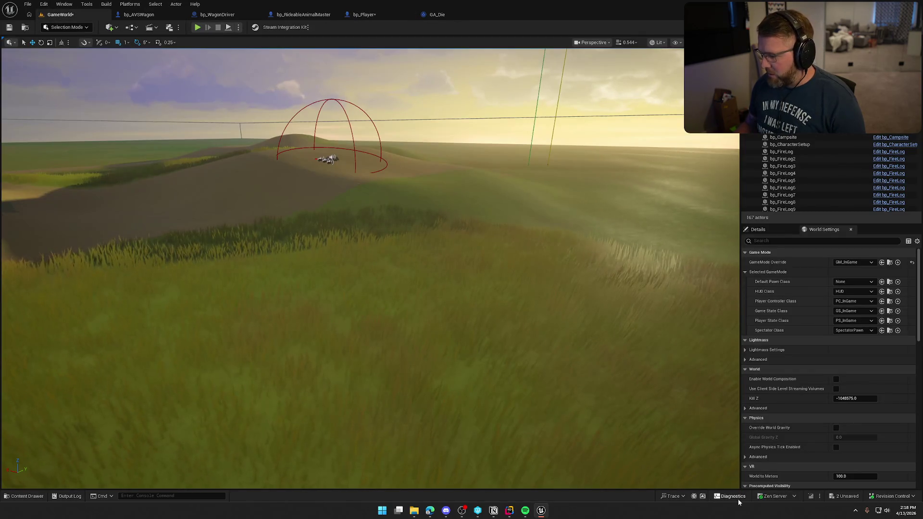
click(65, 495)
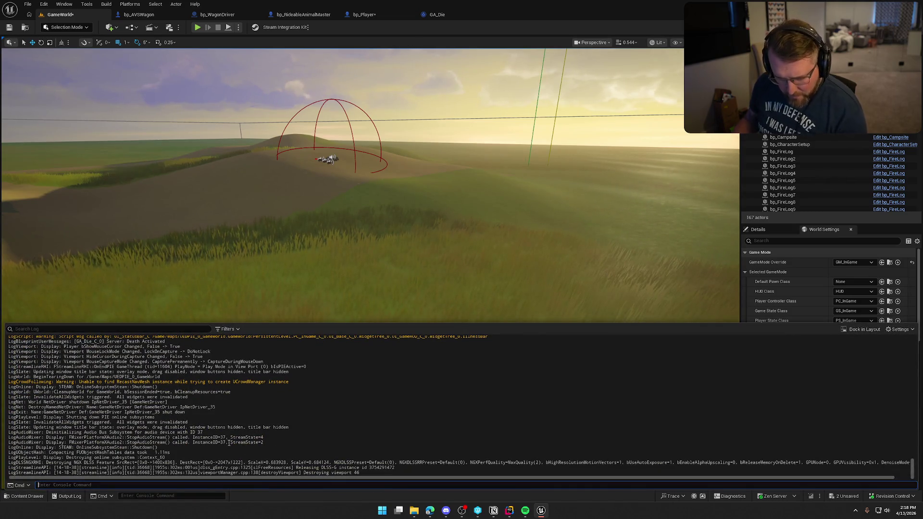
scroll(192, 396, up, 4)
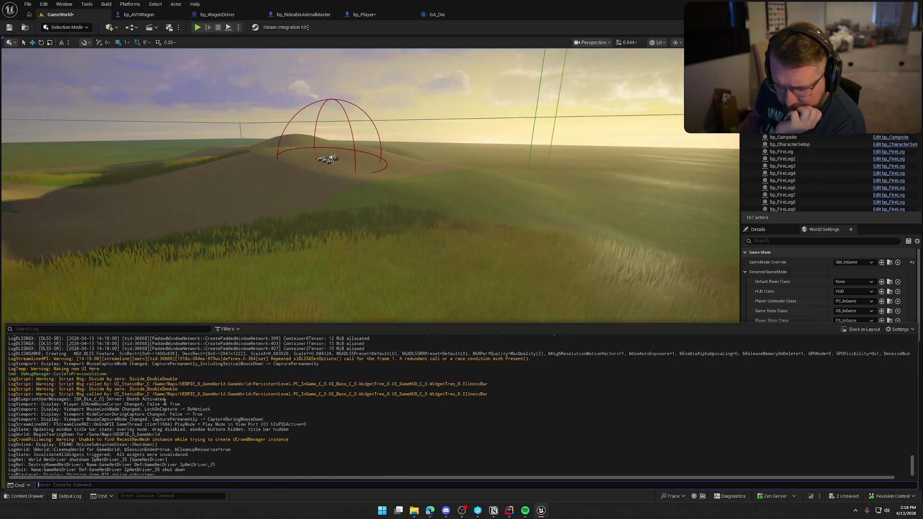
click(162, 57)
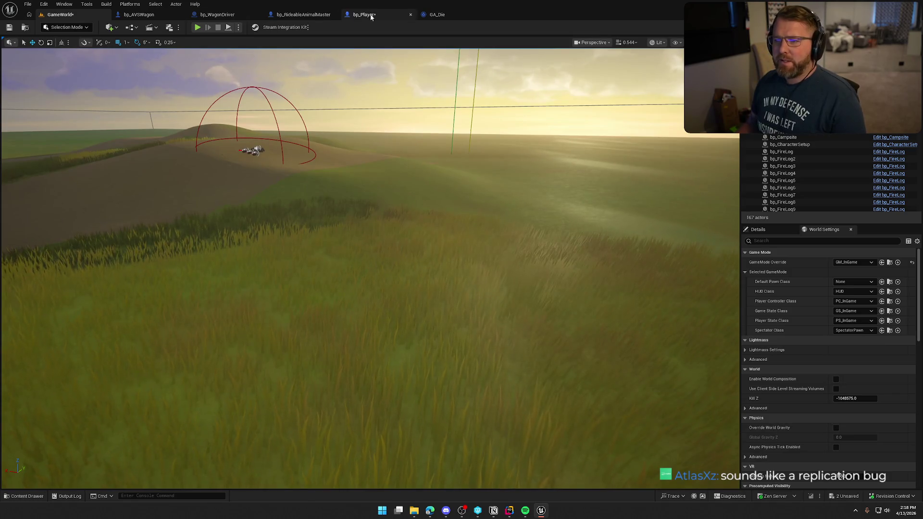
- Look over GA_Die's 'Death Activated' Print String node
click(363, 14)
click(437, 14)
drag(252, 95, 408, 190)
click(415, 128)
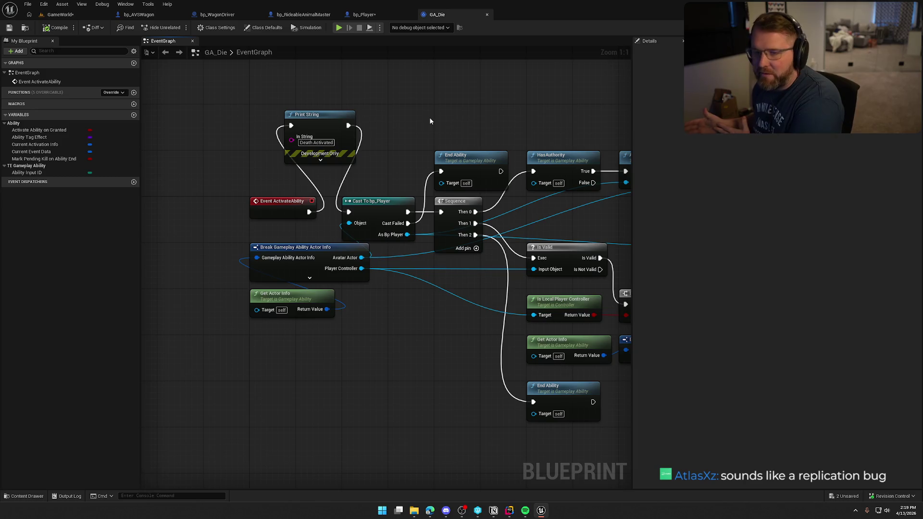
- In bp_Player, inspect the Health Changed bindings and the Switch Has Authority check before them
click(363, 14)
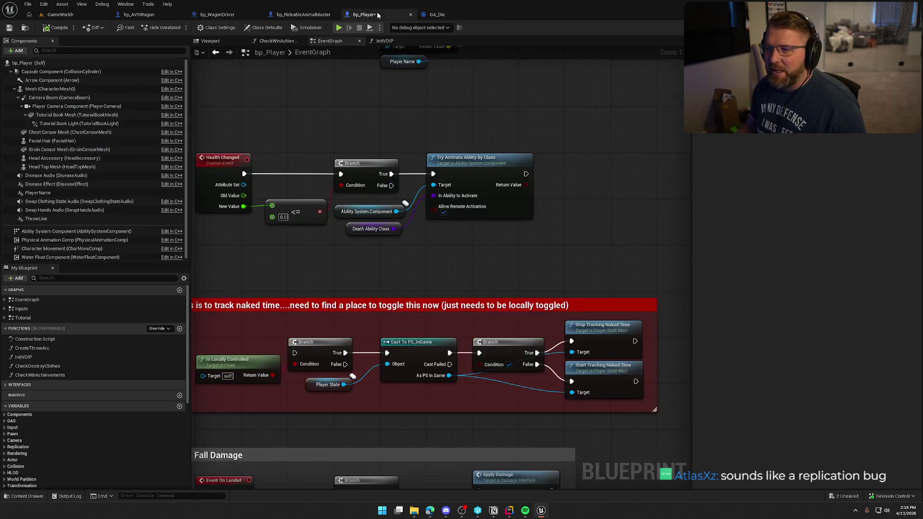
mouse_move(245, 114)
mouse_down()
mouse_move(491, 245)
mouse_move(553, 252)
mouse_up()
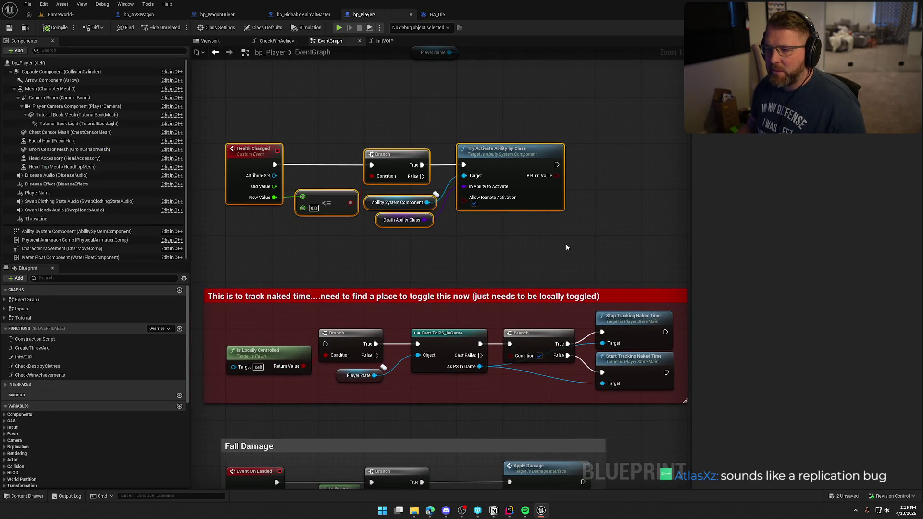
scroll(515, 316, down, 4)
scroll(474, 367, up, 5)
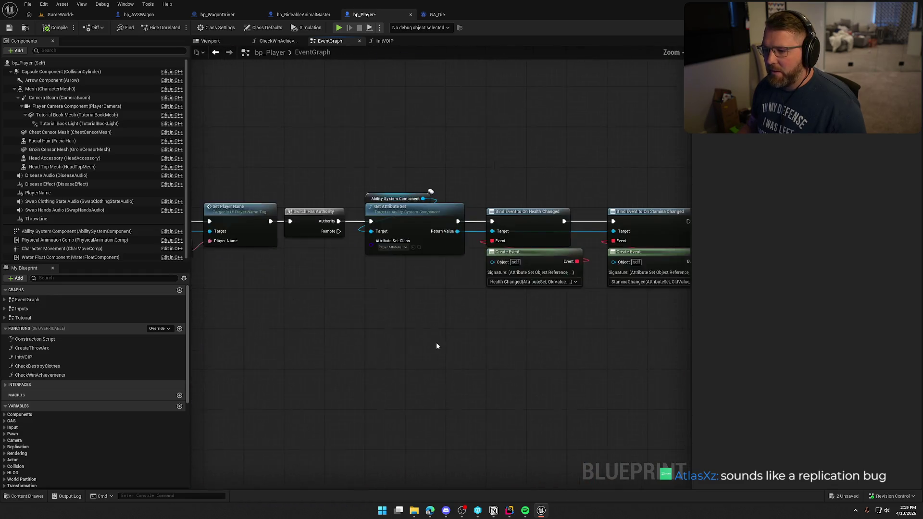
drag(505, 309, 421, 147)
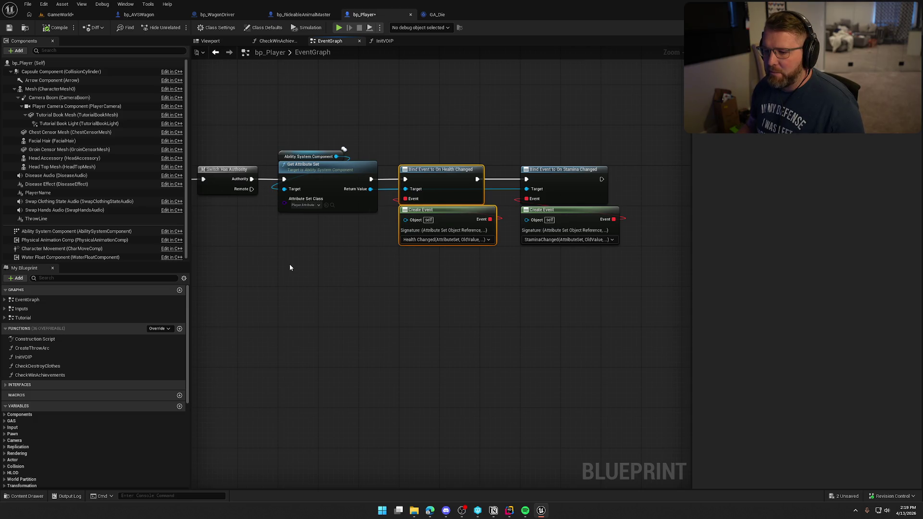
drag(289, 264, 491, 250)
mouse_move(394, 137)
mouse_down()
mouse_move(399, 305)
mouse_move(422, 276)
mouse_move(574, 264)
mouse_move(639, 289)
mouse_move(559, 343)
mouse_move(567, 172)
mouse_up()
- Inspect the <= comparison, Branch and Try Activate Ability nodes, cancelling a new connection from Try Activate
mouse_move(264, 146)
mouse_down()
mouse_move(284, 176)
mouse_move(583, 267)
mouse_move(568, 268)
mouse_up()
click(568, 268)
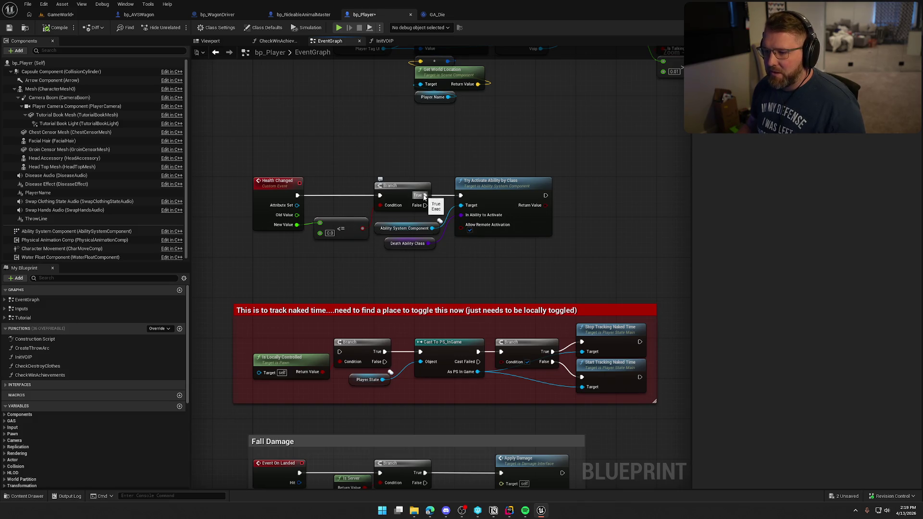
drag(323, 159, 356, 288)
mouse_move(386, 153)
mouse_down()
mouse_move(623, 266)
mouse_move(541, 251)
mouse_move(392, 130)
mouse_move(486, 197)
mouse_up()
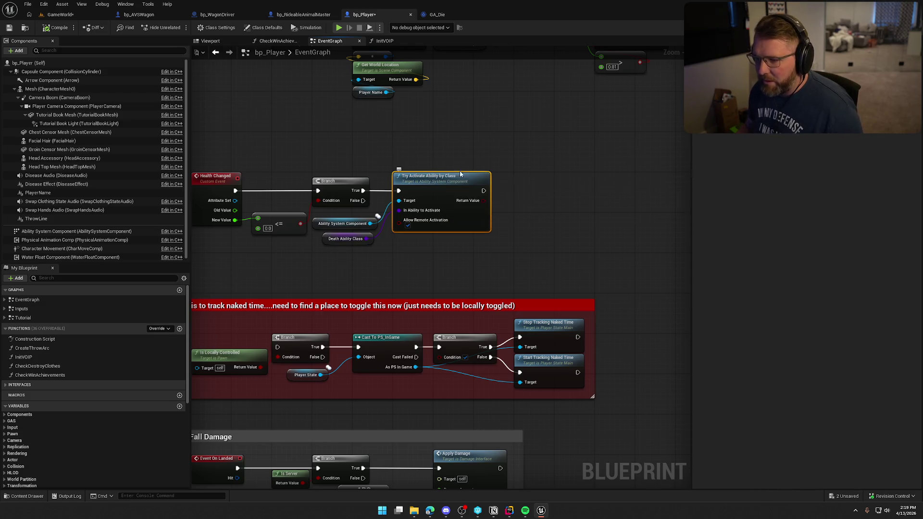
drag(484, 191, 551, 186)
key(Escape)
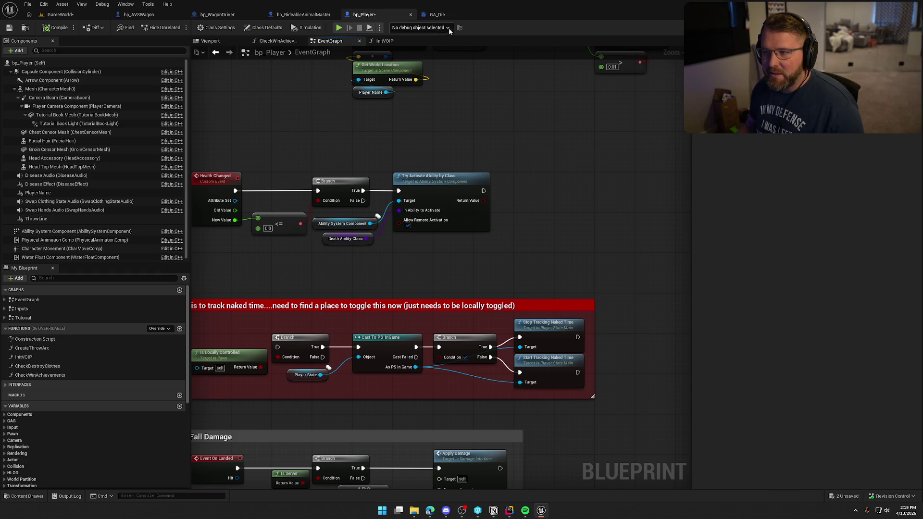
- Return to GA_Die's graph to view the Sequence leading to HasAuthority and Apply Death Effects
click(438, 15)
click(318, 114)
click(403, 114)
drag(403, 114, 372, 111)
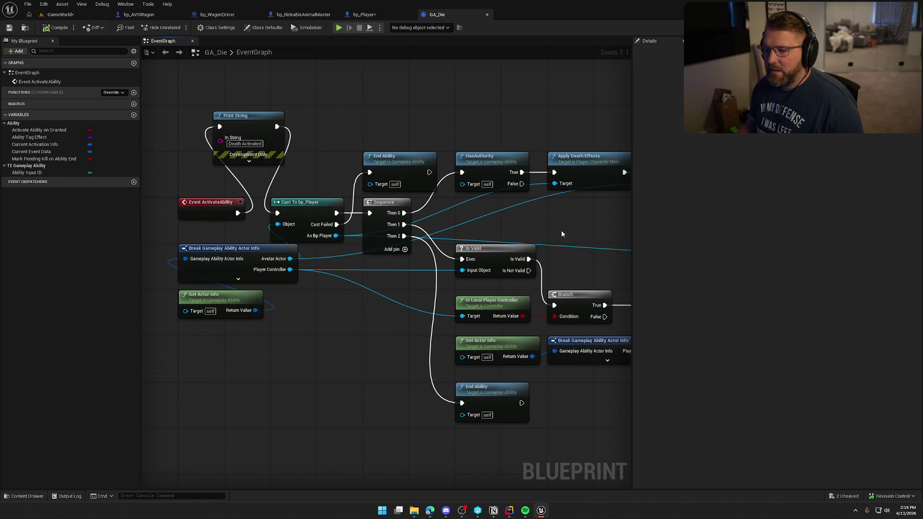
- Pan across GA_Die's death UI, Sequence, HasAuthority and Print String nodes, then return to bp_Player
drag(560, 233, 567, 179)
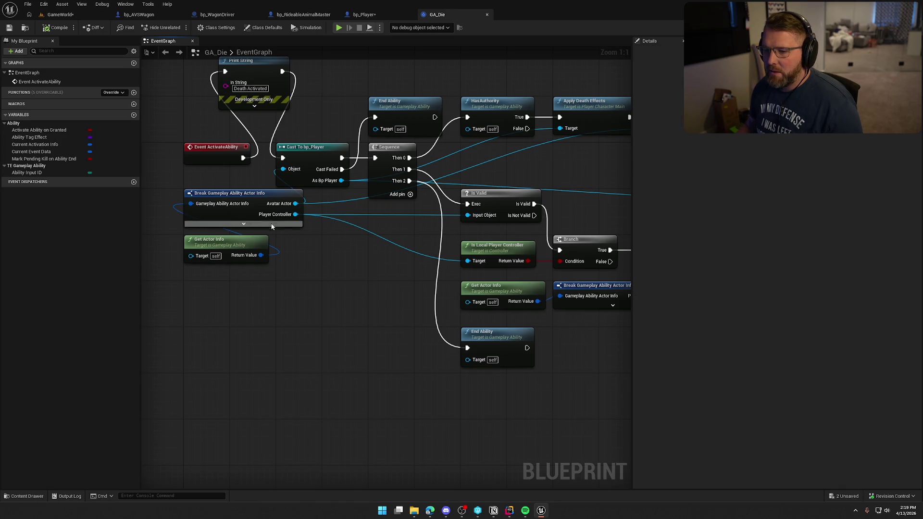
mouse_move(362, 289)
mouse_down()
mouse_move(245, 273)
mouse_move(256, 272)
mouse_move(149, 269)
mouse_up()
mouse_move(412, 353)
mouse_down()
mouse_move(360, 306)
mouse_move(323, 247)
mouse_up()
mouse_move(410, 285)
mouse_down()
mouse_move(312, 289)
mouse_move(407, 319)
mouse_move(485, 293)
mouse_up()
mouse_move(365, 193)
mouse_down()
mouse_move(434, 220)
mouse_move(494, 264)
mouse_up()
drag(304, 140, 448, 160)
mouse_move(356, 201)
mouse_down()
mouse_move(206, 107)
mouse_move(353, 194)
mouse_up()
click(451, 117)
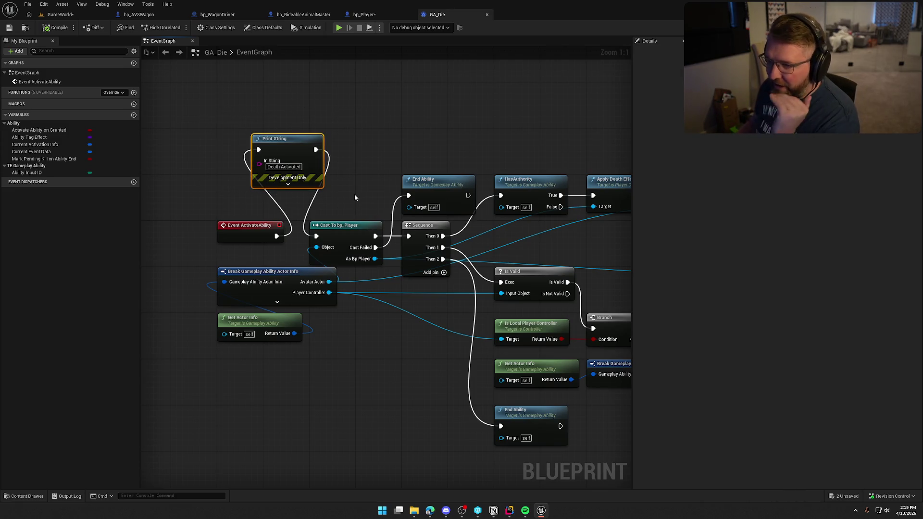
click(355, 192)
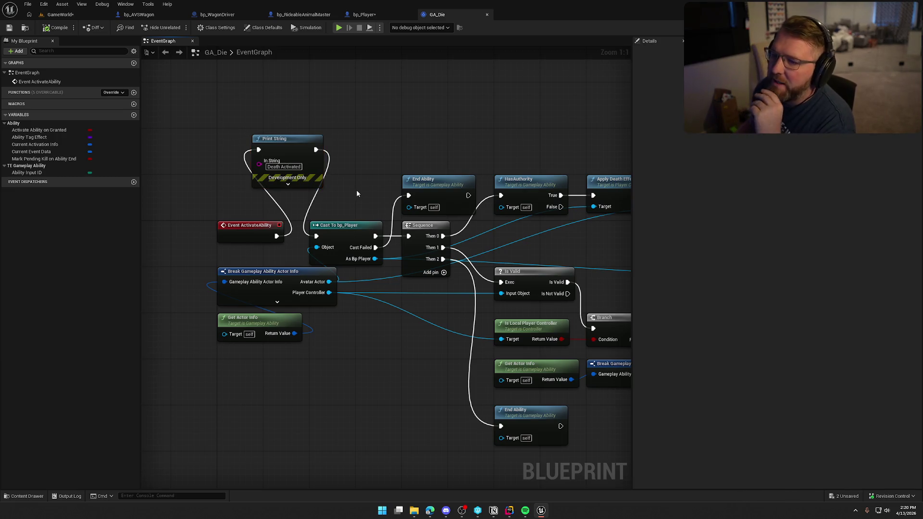
click(365, 17)
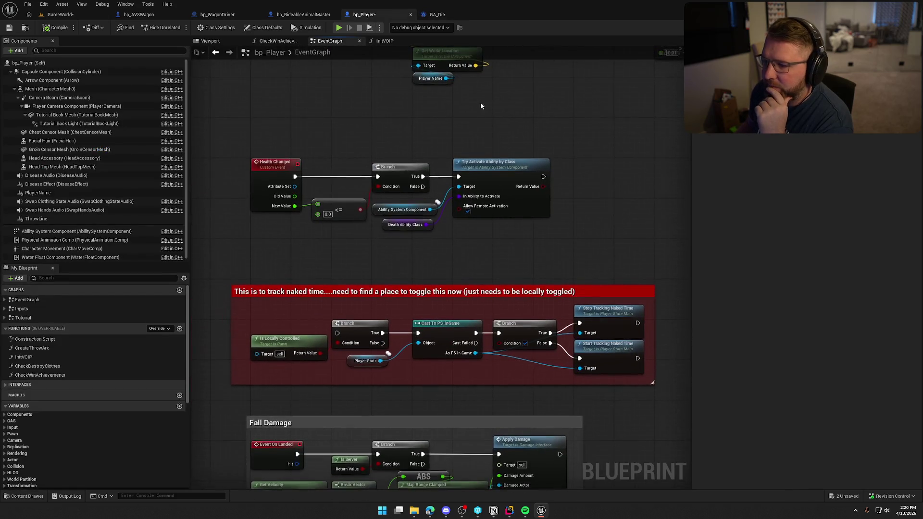
- Recheck the Health Changed trigger nodes, save bp_Player, and switch to Rider showing RidableAnimal.h
drag(512, 248, 239, 129)
click(347, 112)
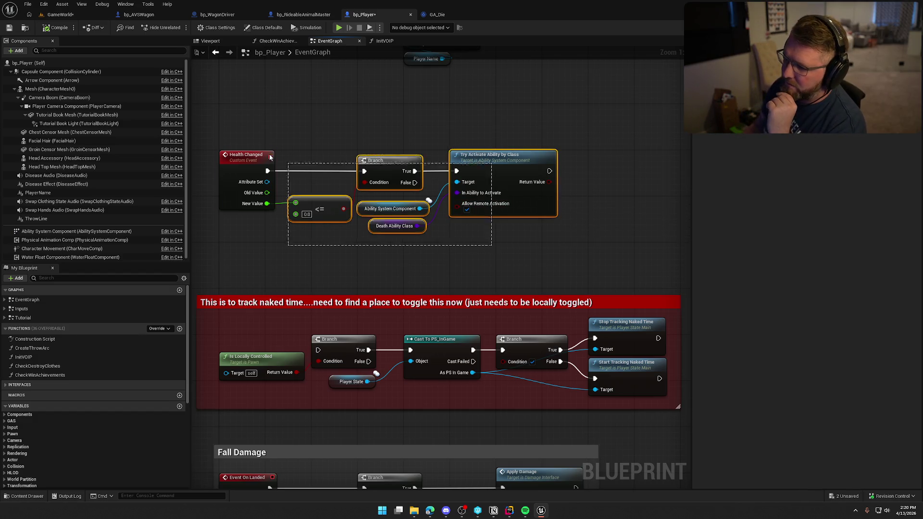
scroll(355, 144, up, 2)
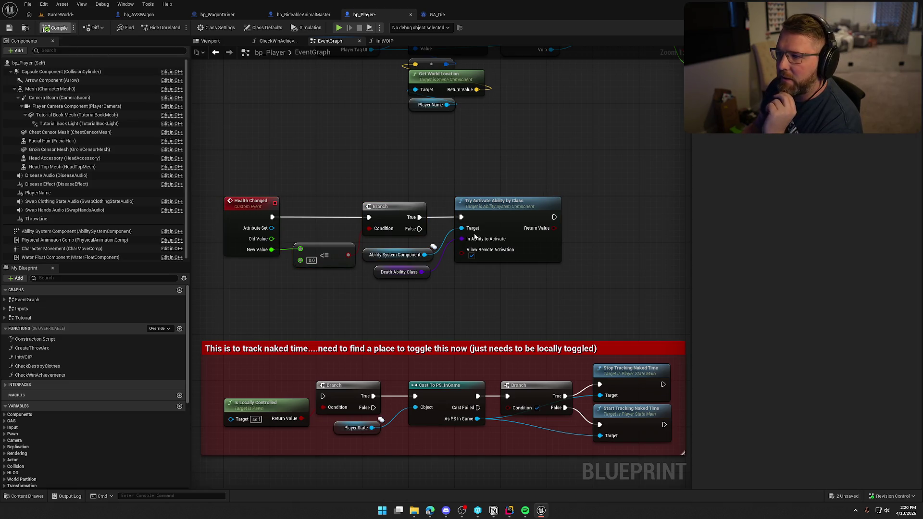
key(ctrl+s)
click(510, 511)
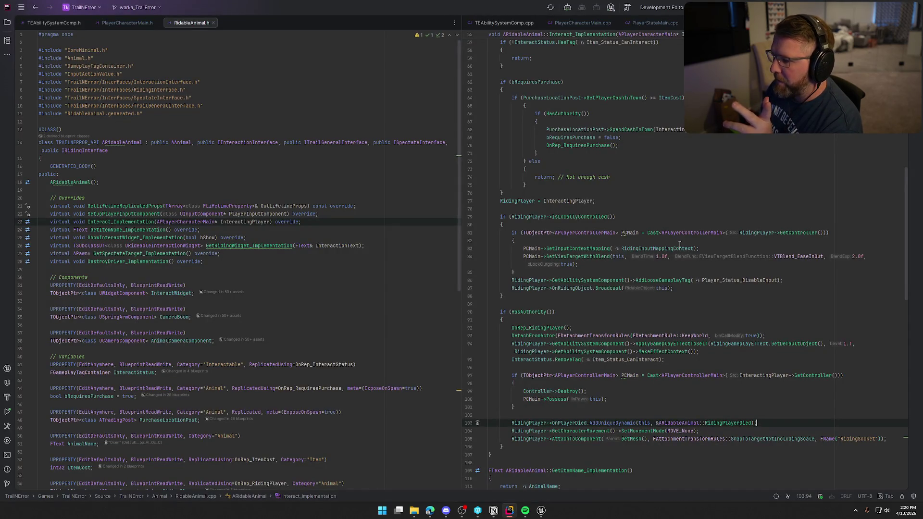
- Comment out SetController(PC) and UpdateOwningNetConnection() in PlayerCharacterMain.cpp's UnPossessed, then return to GameWorld
click(572, 23)
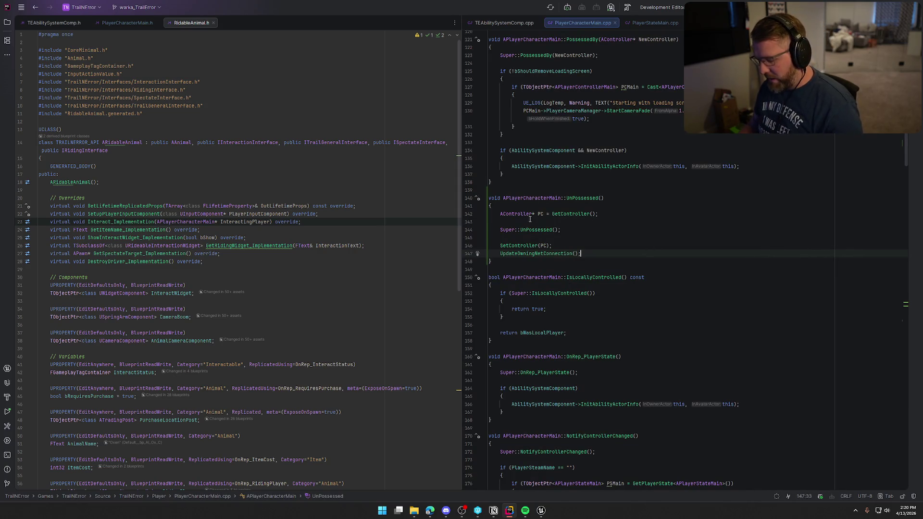
click(500, 246)
drag(587, 254, 507, 246)
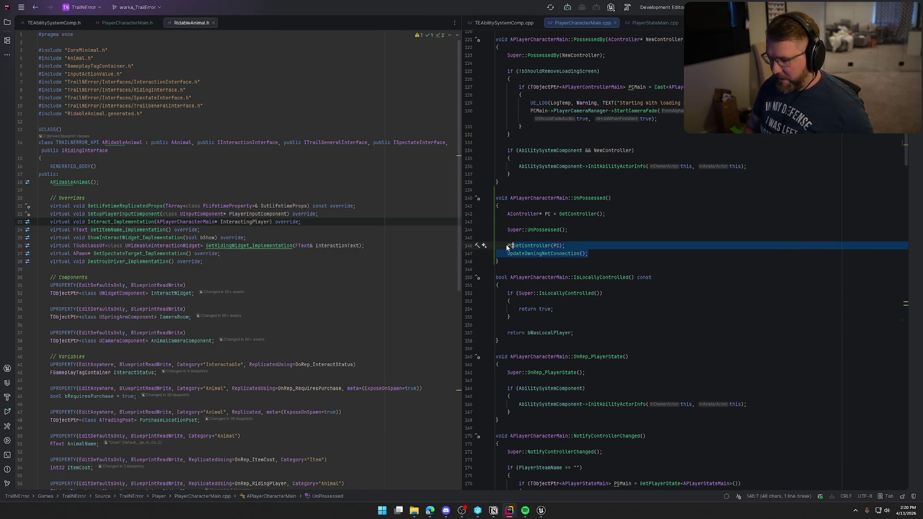
key(ctrl+shift+slash)
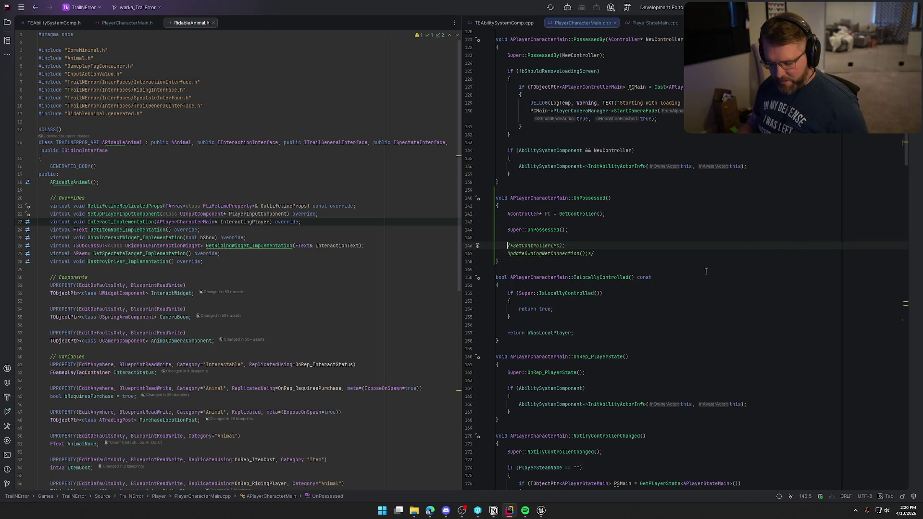
click(541, 510)
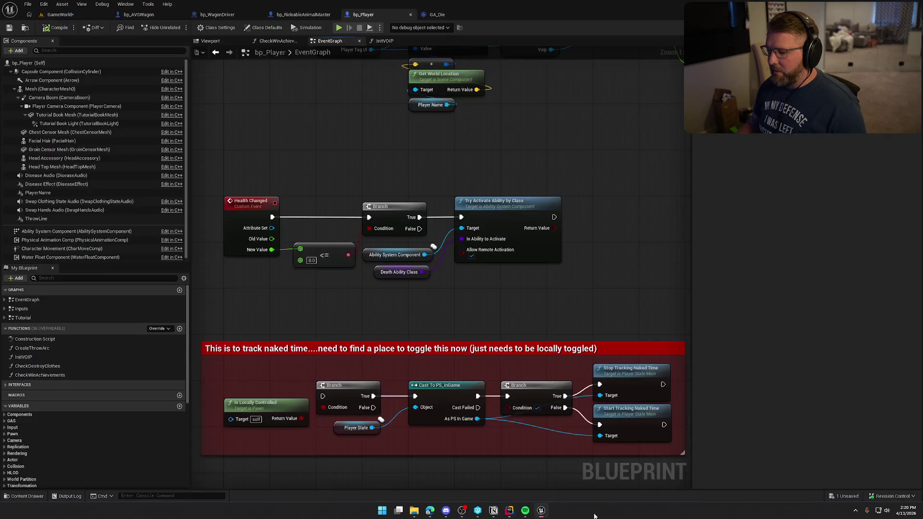
click(60, 15)
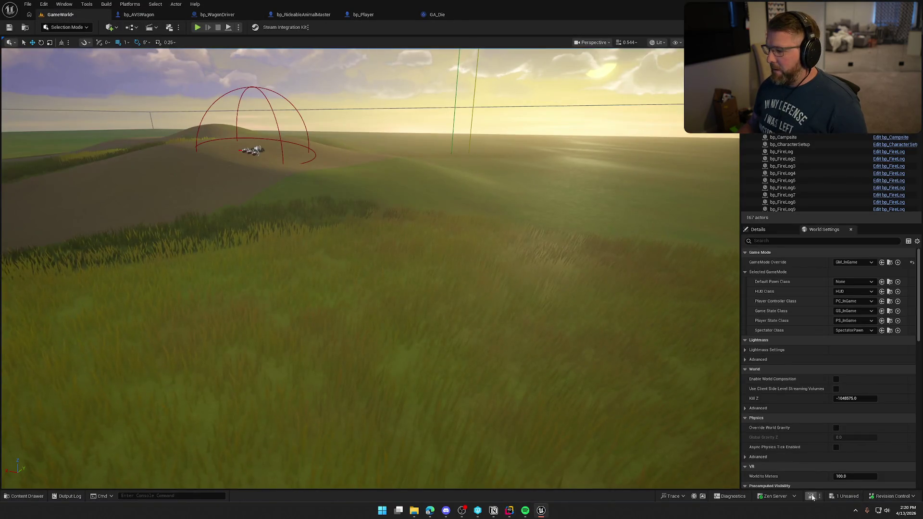
- Live-code recompile the change, close the build log, and leave the running game
key(ctrl+alt+F11)
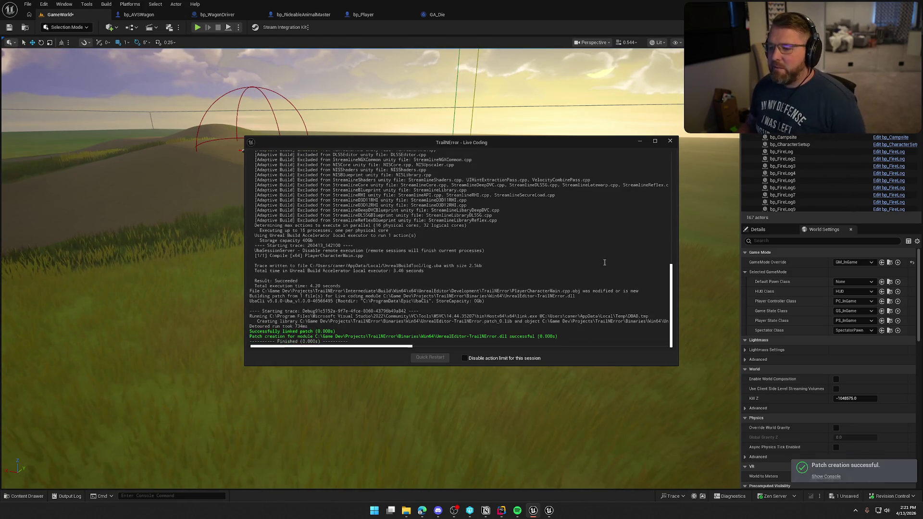
click(669, 142)
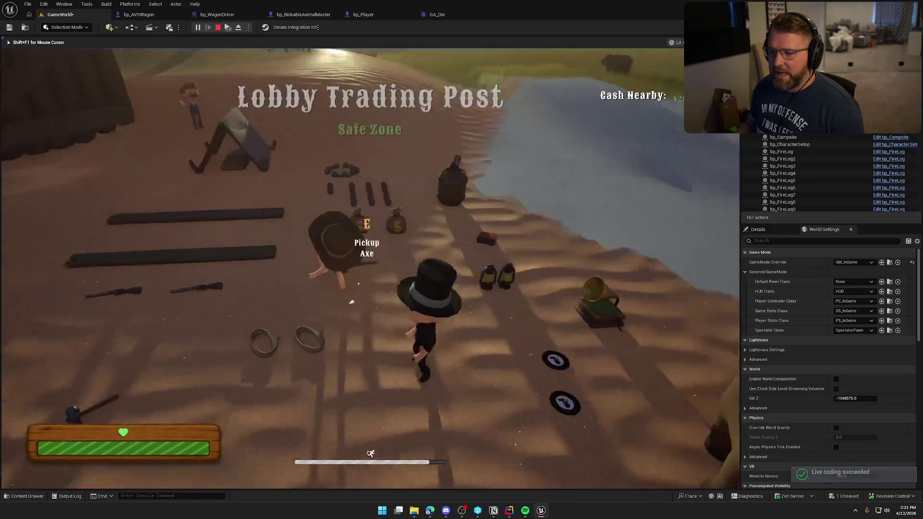
key(super)
key(super)
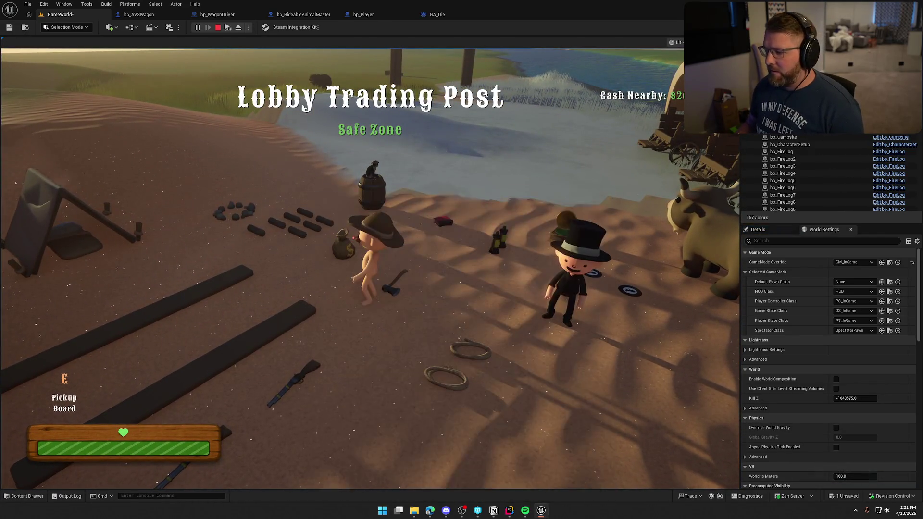
key(Escape)
- Recompile again with Live Coding and start a new play-in-editor session
key(ctrl+alt+F11)
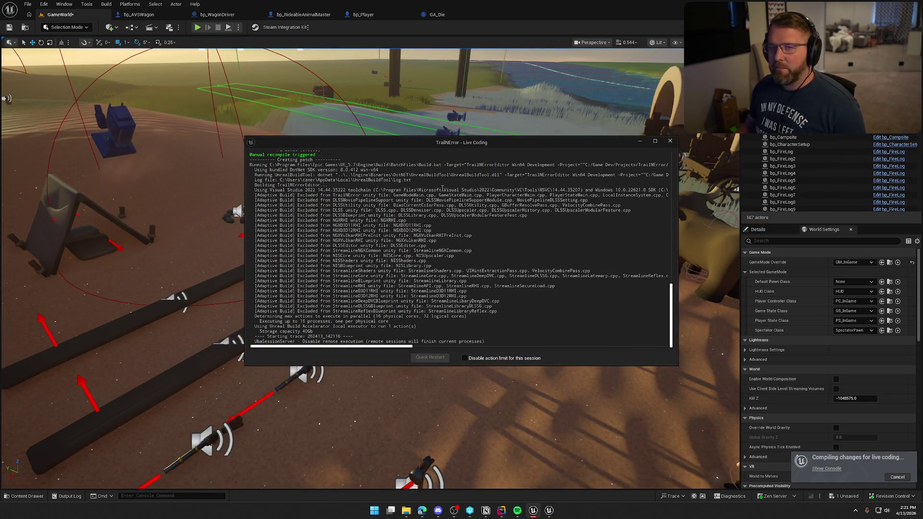
click(668, 142)
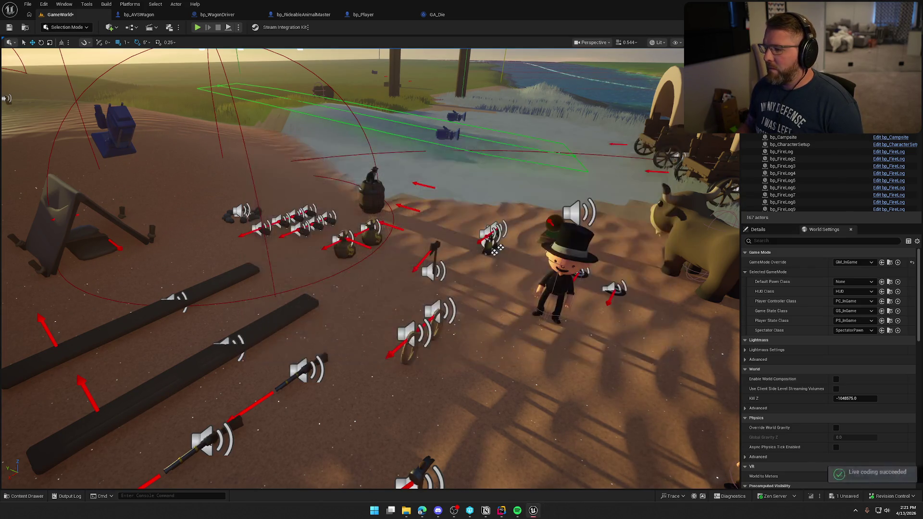
key(alt+p)
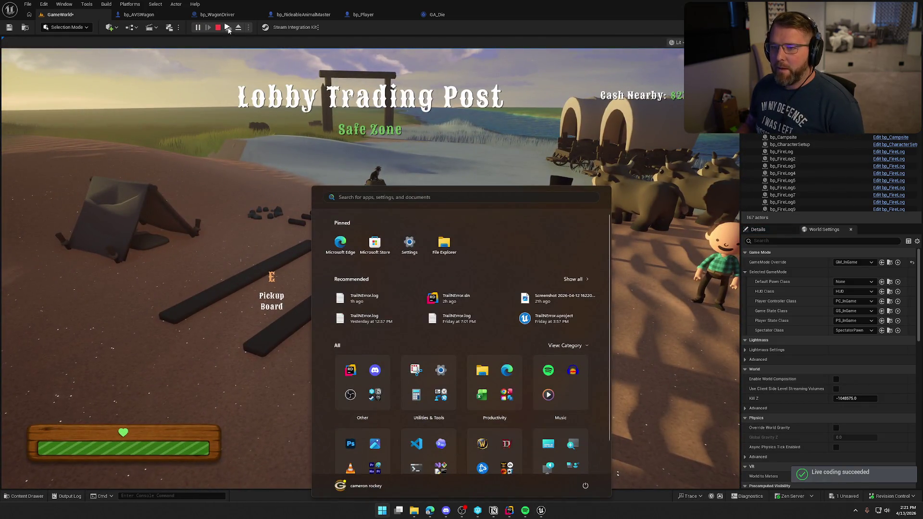
- Walk around the Lobby Trading Post in the running game, then stop the session
click(294, 79)
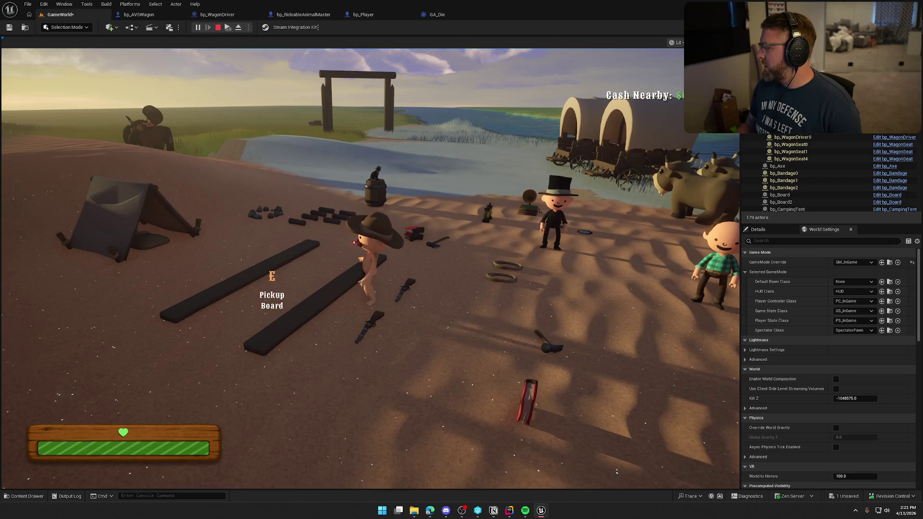
key(Escape)
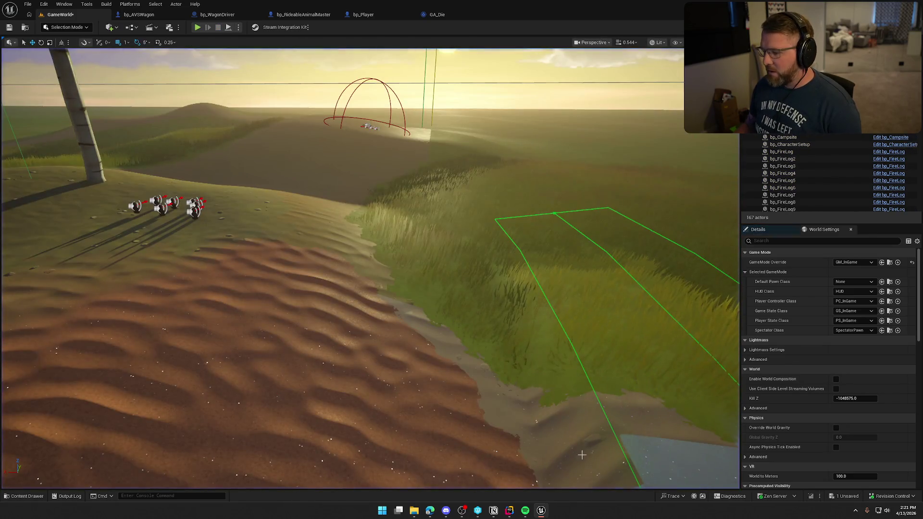
- Restore SetController(PC) and UpdateOwningNetConnection() in UnPossessed and start a live-coding recompile
click(505, 514)
shift+click(607, 254)
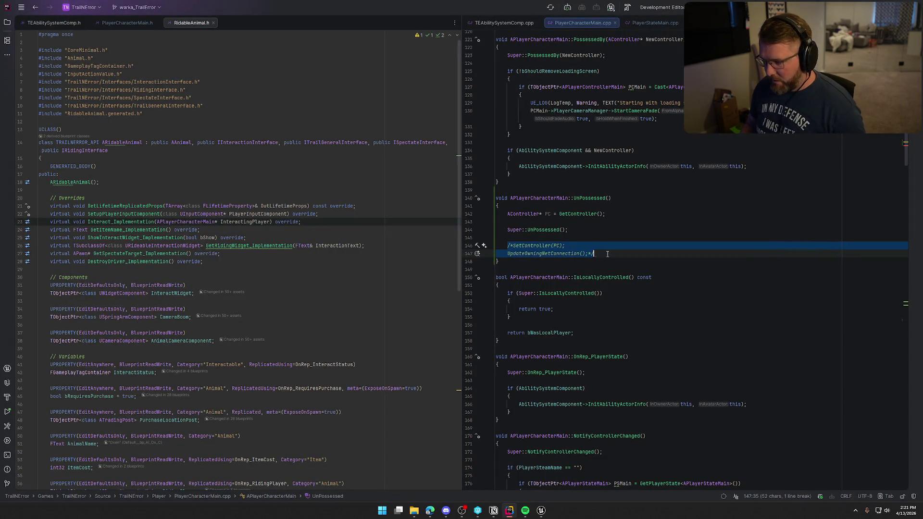
key(ctrl+shift+slash)
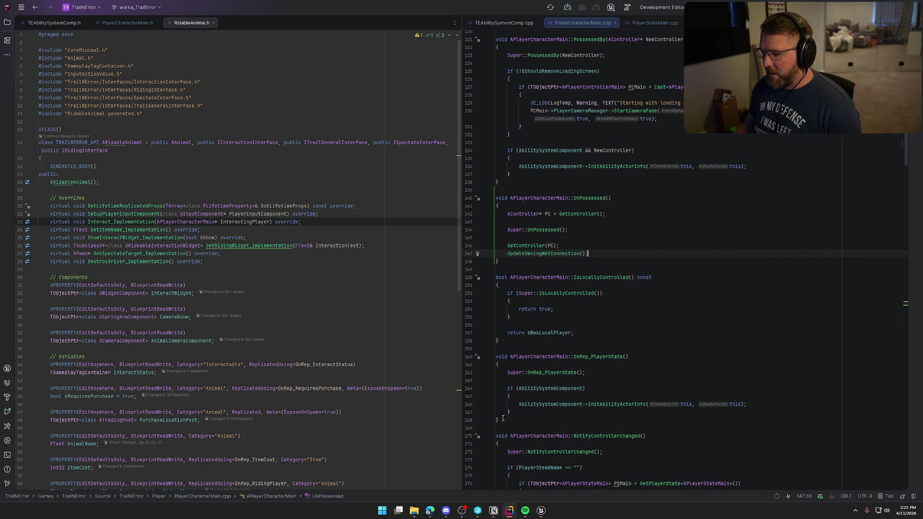
click(541, 513)
key(ctrl+alt+F11)
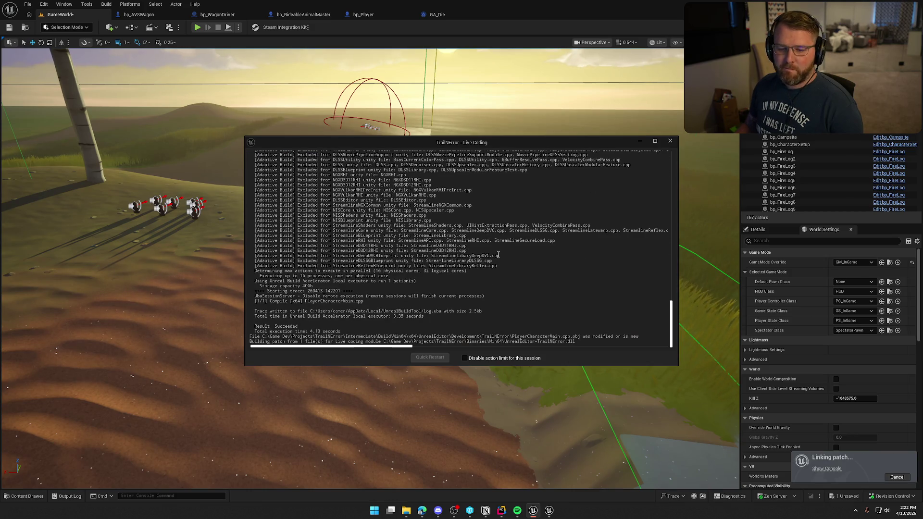
- Close the live-coding log and review bp_Player's Health Changed node group
click(669, 141)
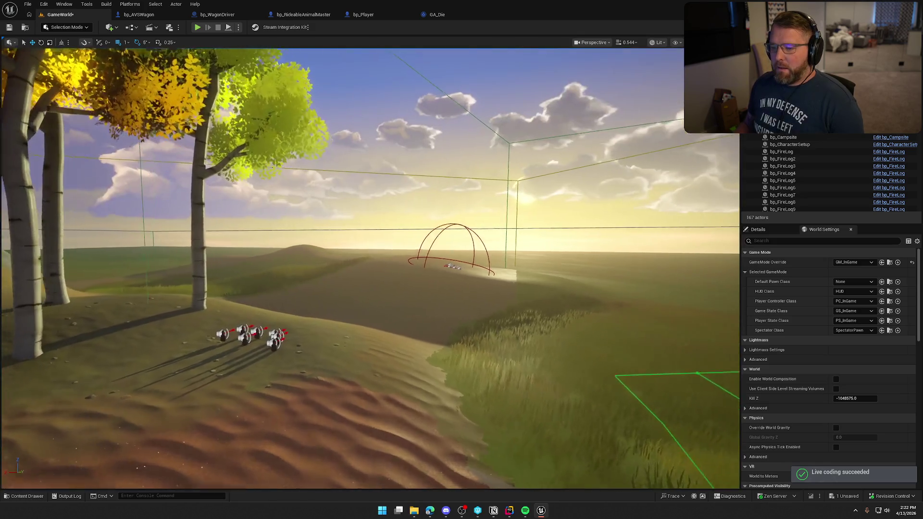
mouse_move(409, 193)
mouse_down()
mouse_move(409, 250)
mouse_move(409, 193)
mouse_up()
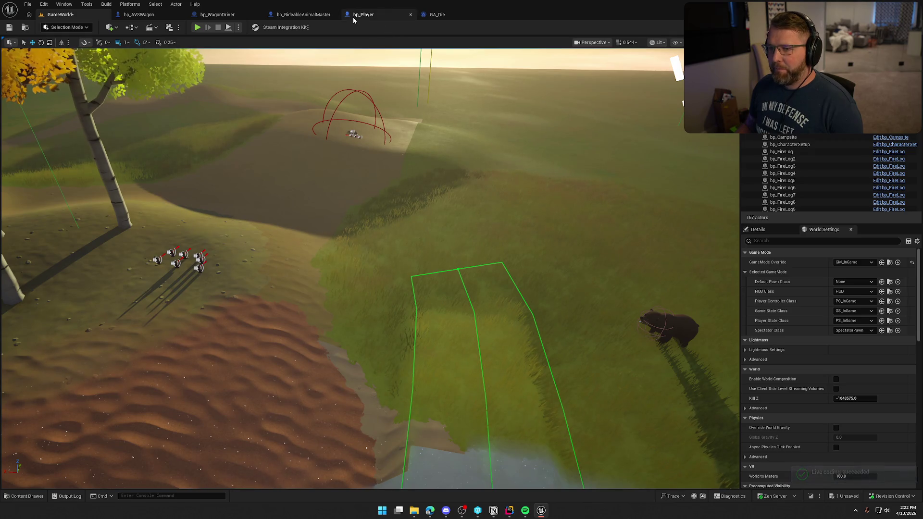
click(383, 17)
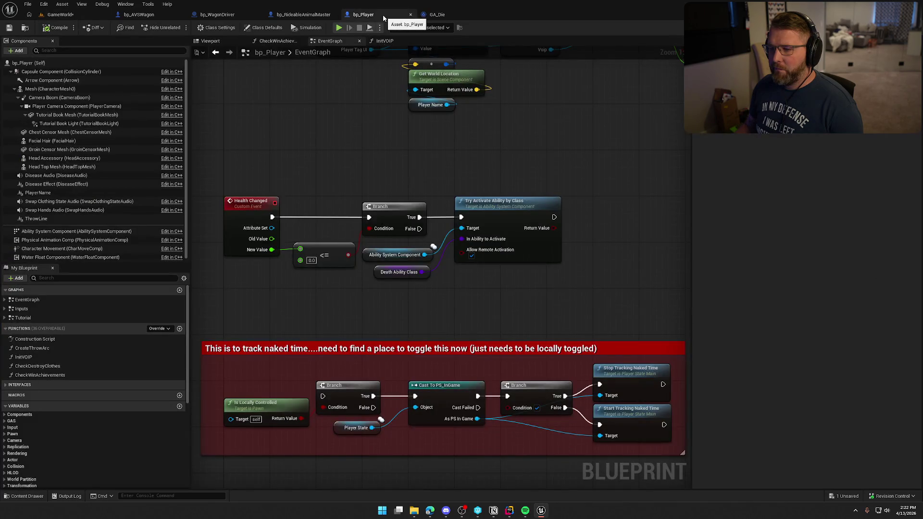
drag(245, 174, 584, 317)
click(604, 256)
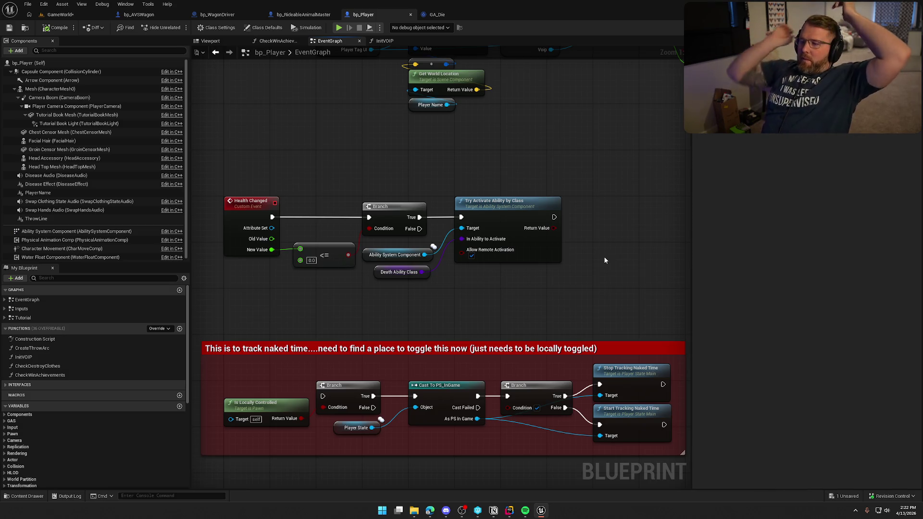
- Look over the GA_Die graph from Print String back to Event ActivateAbility, then return to bp_Player
click(445, 21)
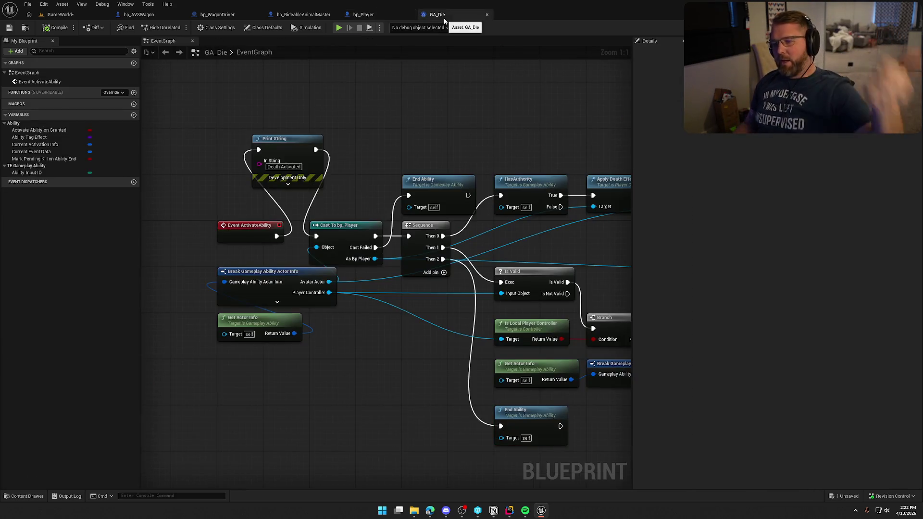
drag(248, 124, 337, 192)
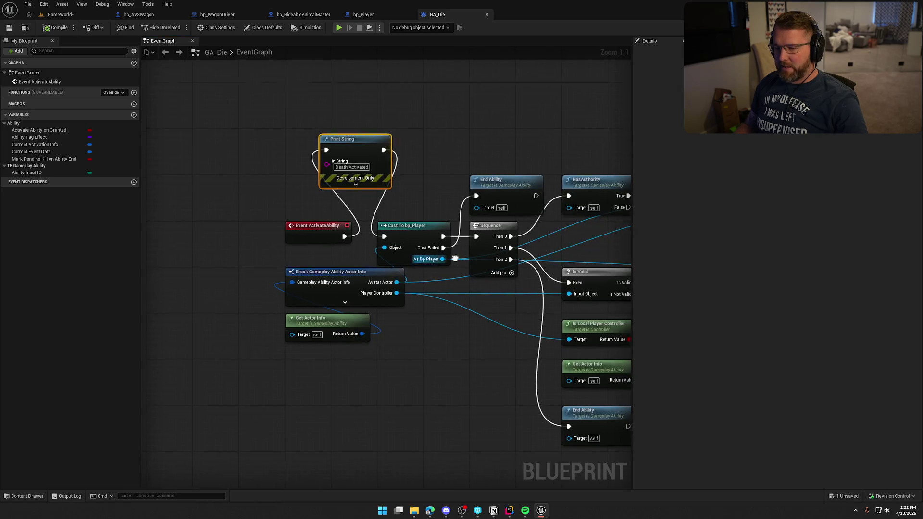
scroll(312, 139, down, 7)
drag(263, 110, 599, 300)
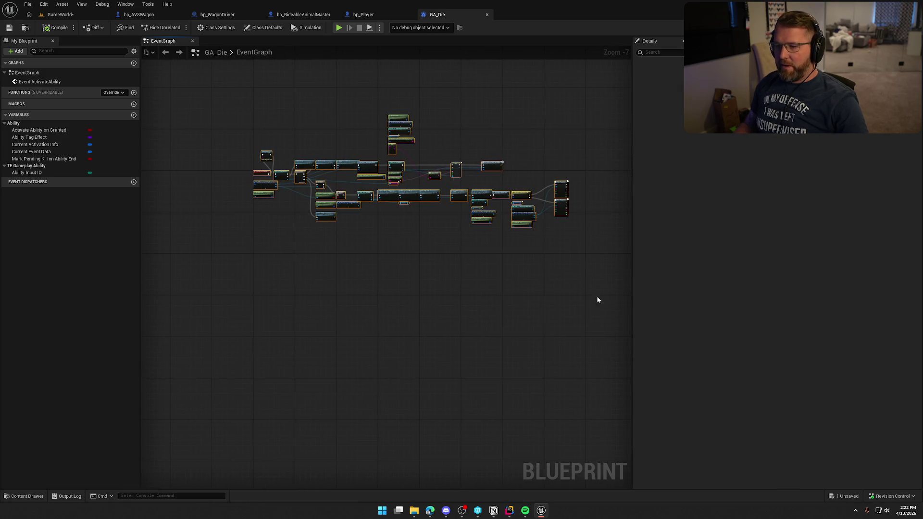
click(282, 107)
drag(282, 107, 385, 168)
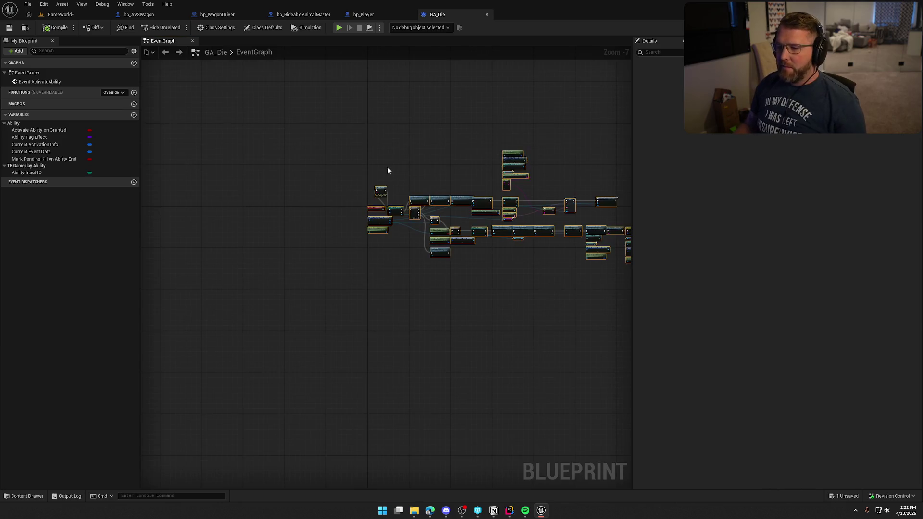
scroll(382, 183, up, 7)
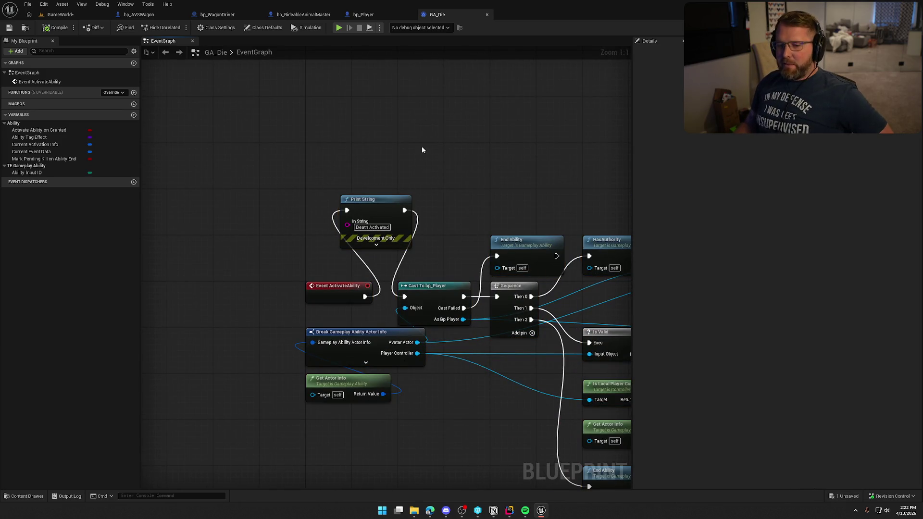
click(363, 14)
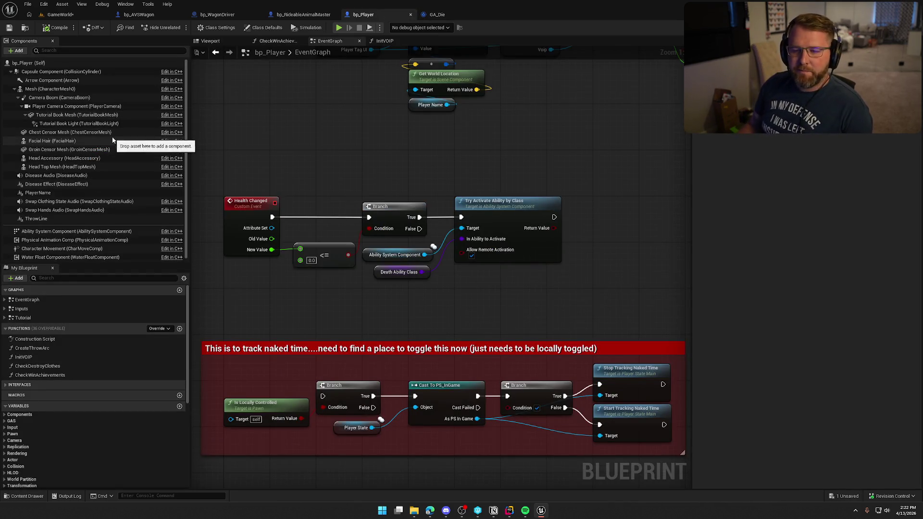
- Check the Ability System Component's Default Abilities list and review bp_Player's Health Changed nodes
click(52, 232)
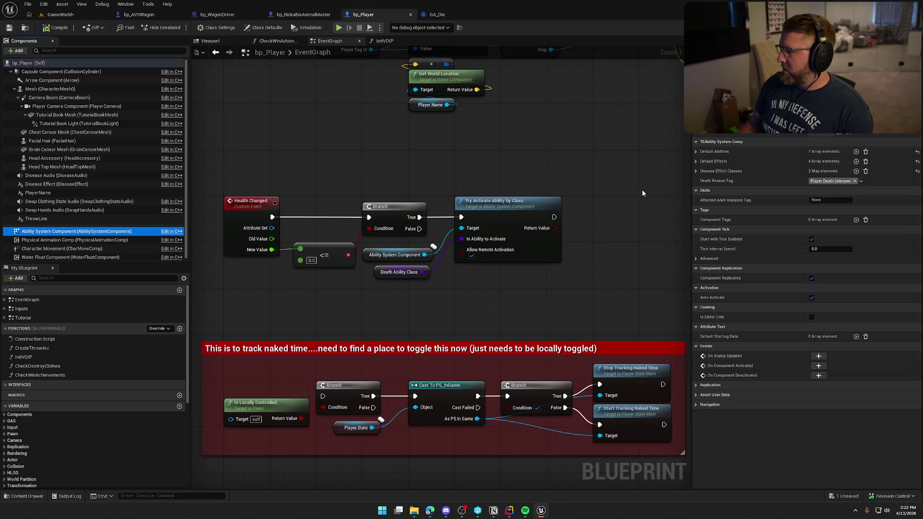
click(696, 151)
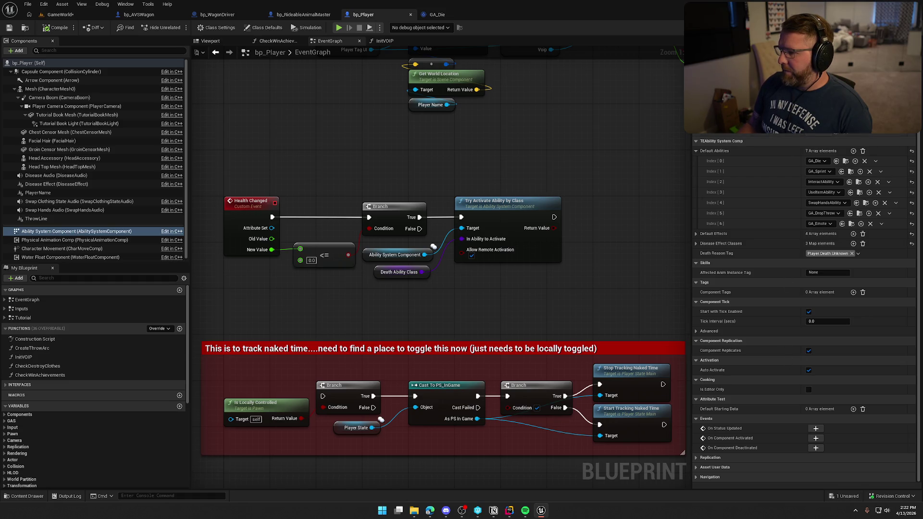
mouse_move(523, 152)
mouse_down()
mouse_move(563, 171)
mouse_move(524, 202)
mouse_move(562, 258)
mouse_move(535, 258)
mouse_up()
mouse_move(259, 273)
mouse_down()
mouse_move(566, 406)
mouse_move(564, 272)
mouse_up()
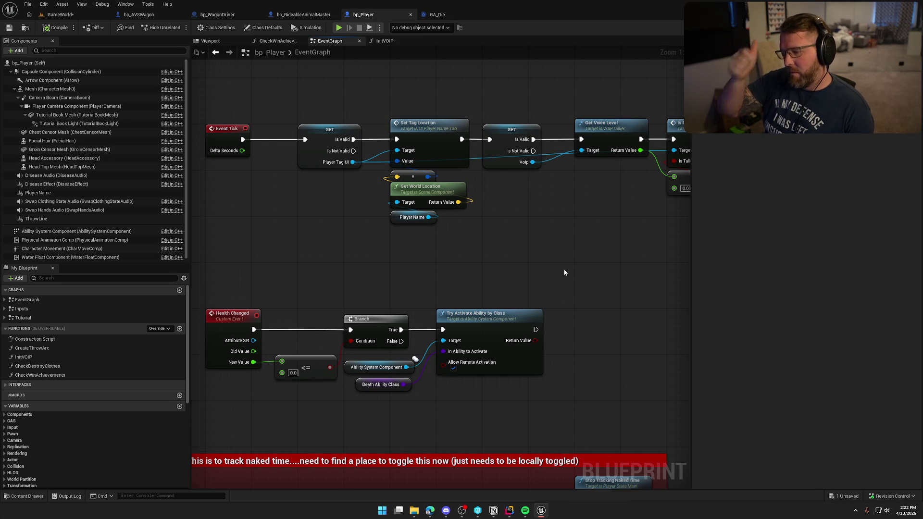
mouse_move(564, 272)
mouse_down()
mouse_move(561, 200)
mouse_move(590, 198)
mouse_up()
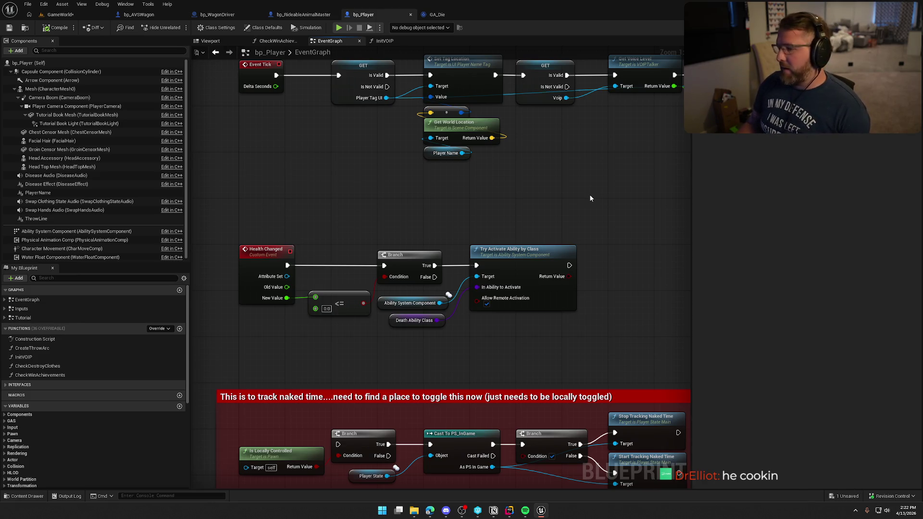
mouse_move(266, 220)
mouse_down()
mouse_move(287, 238)
mouse_move(651, 333)
mouse_up()
click(616, 295)
mouse_move(615, 293)
mouse_down()
mouse_move(573, 237)
mouse_move(628, 254)
mouse_move(616, 191)
mouse_up()
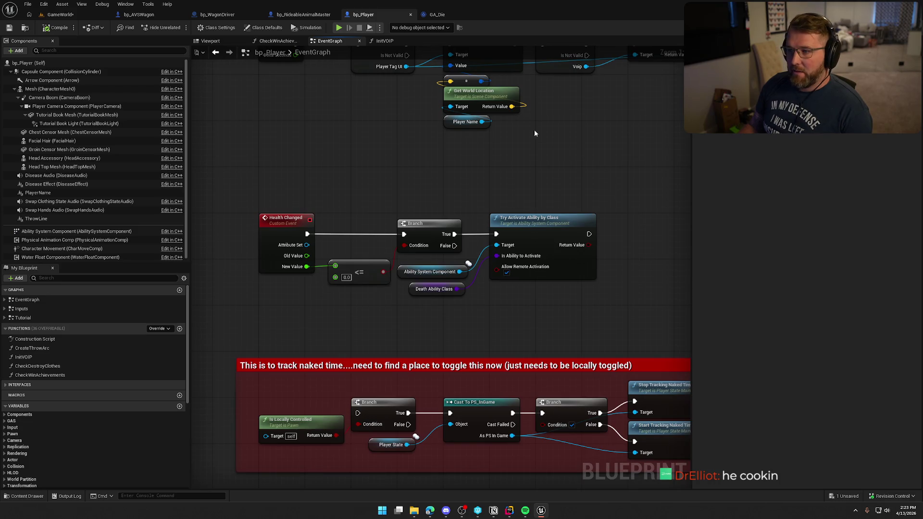
- Switch to the GA_Die graph and bring up its Class Settings
click(432, 15)
drag(355, 215, 358, 217)
click(505, 136)
click(219, 29)
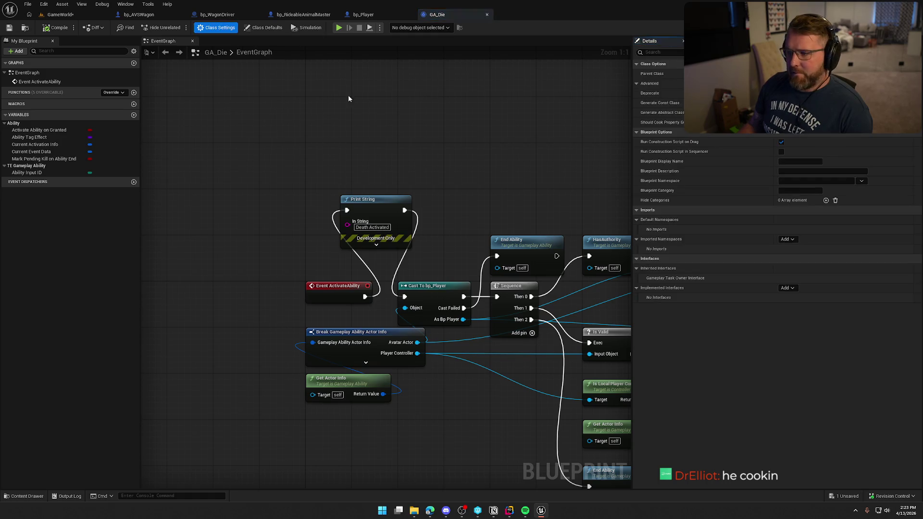
- Review GA_Die's Class Defaults, noting Net Execution Policy is Local Predicted, then return to GameWorld
click(266, 28)
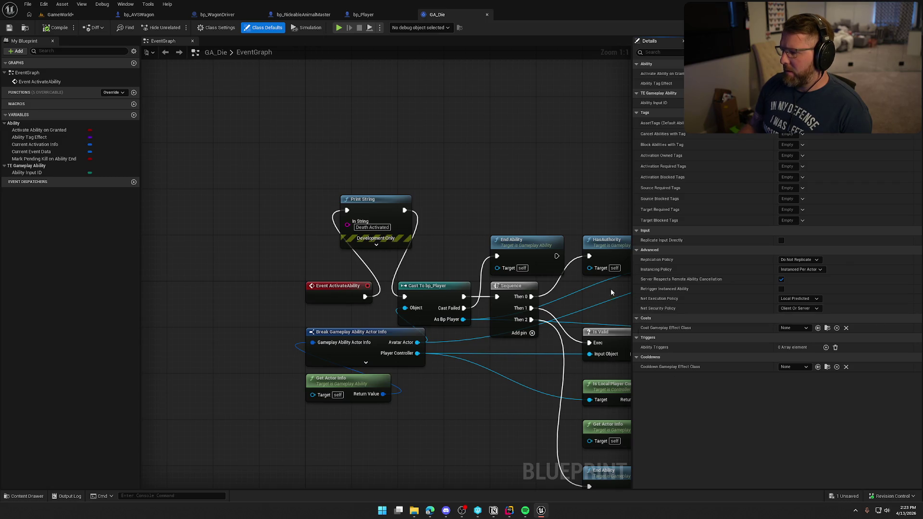
drag(466, 178, 383, 157)
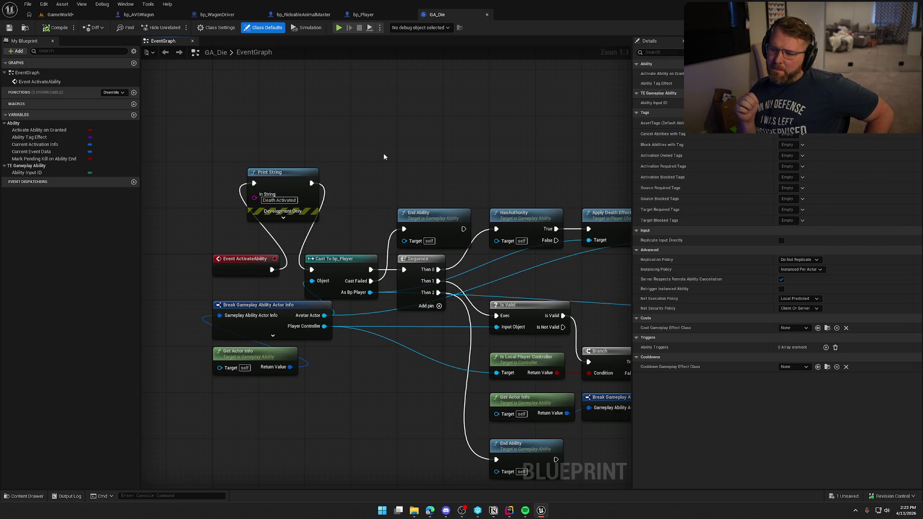
drag(383, 157, 414, 168)
click(364, 15)
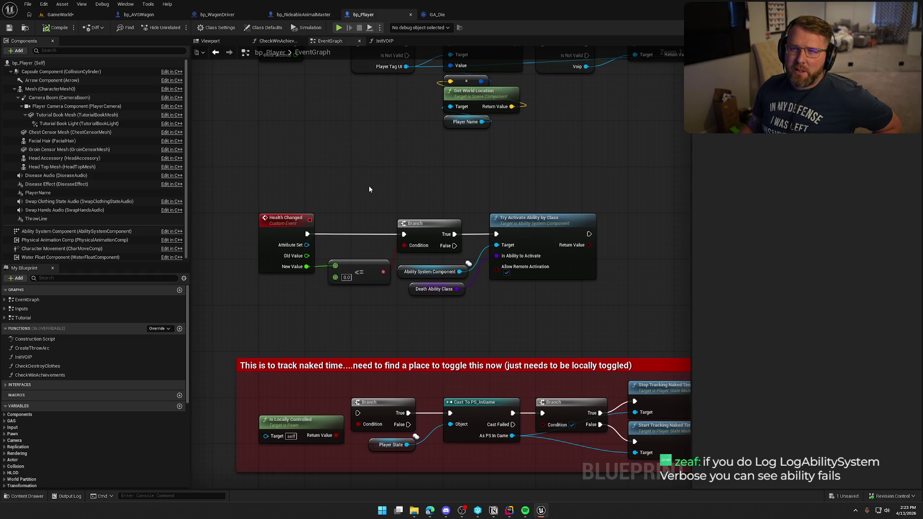
click(57, 14)
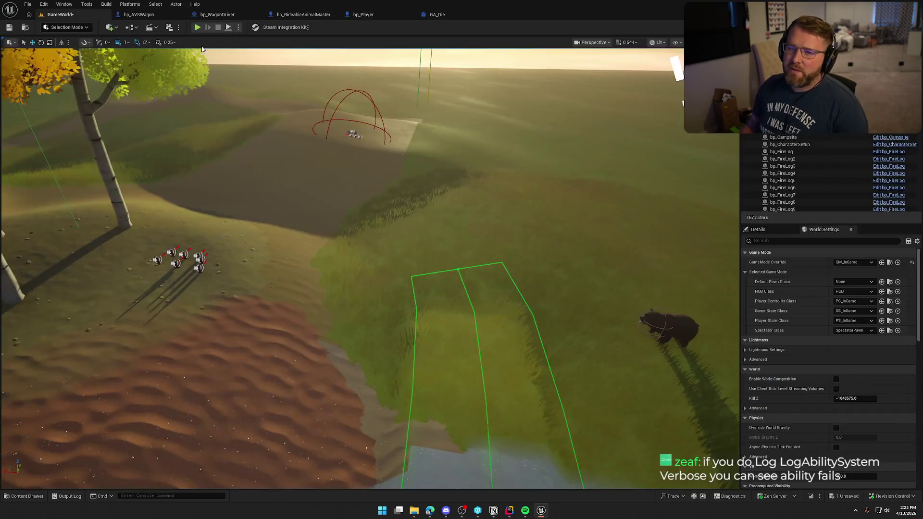
- Start a play session and run 'log LogAbilitySystem verbose' in the console
key(alt+p)
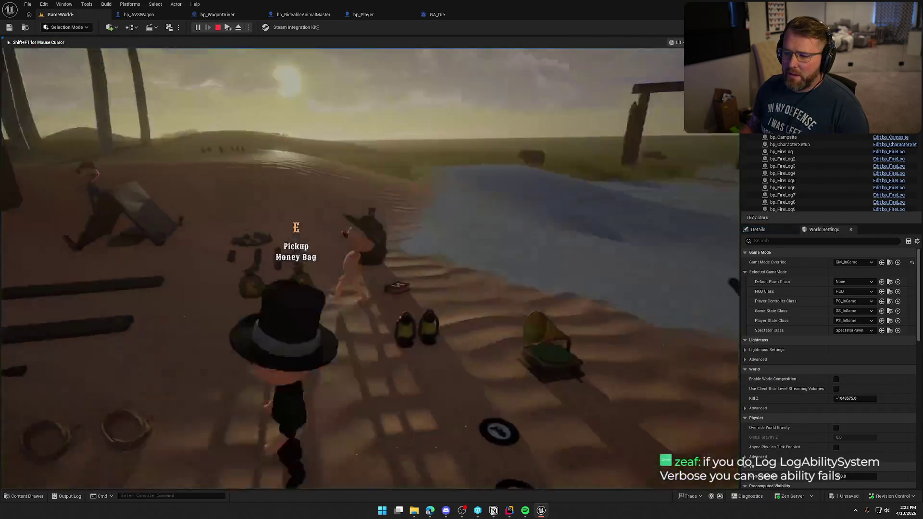
key(grave)
text(log logabi)
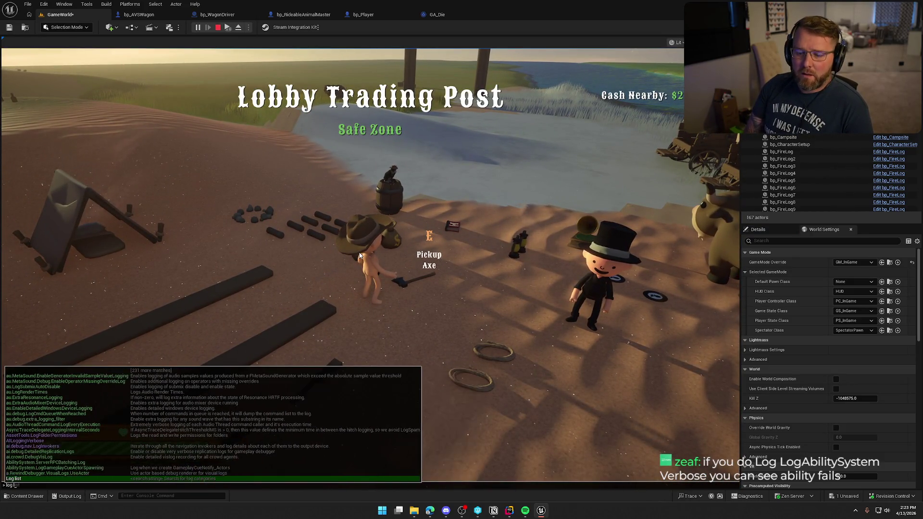
key(BackSpace)
key(BackSpace)
key(BackSpace)
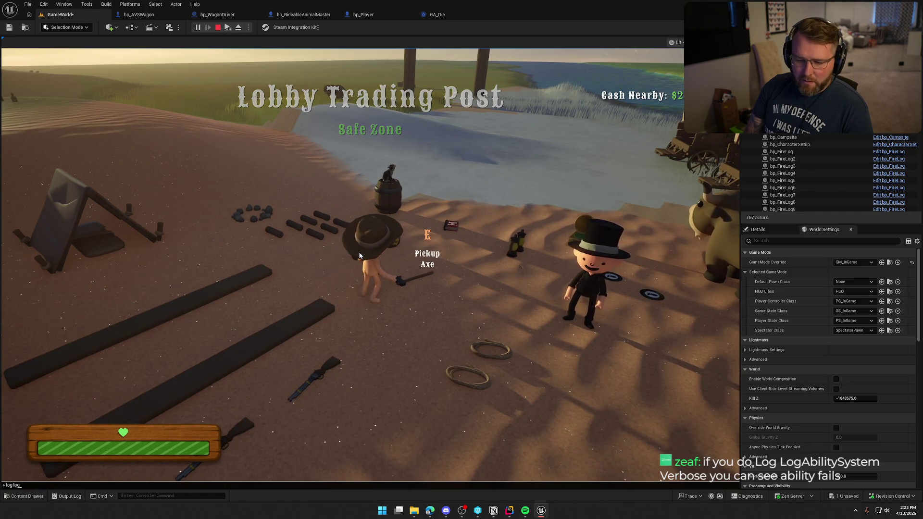
text(g)
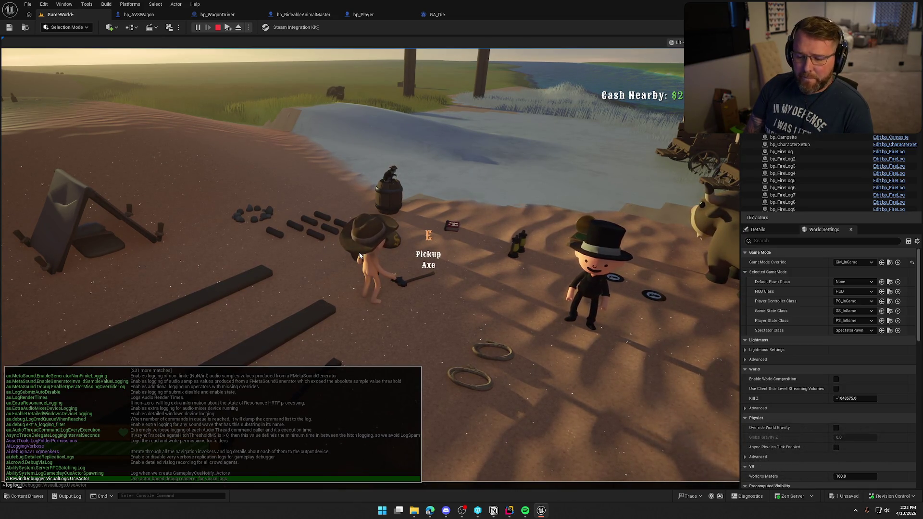
text(ab)
text(ilitysystem verb)
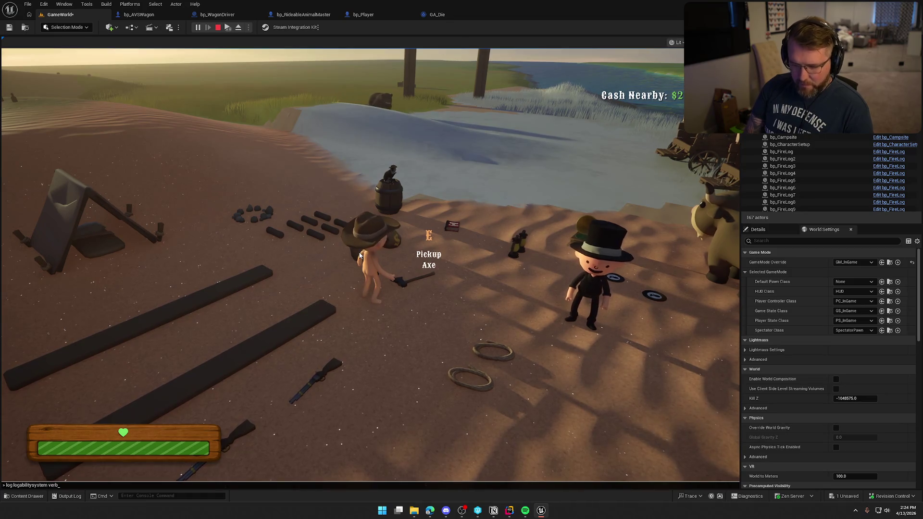
key(Return)
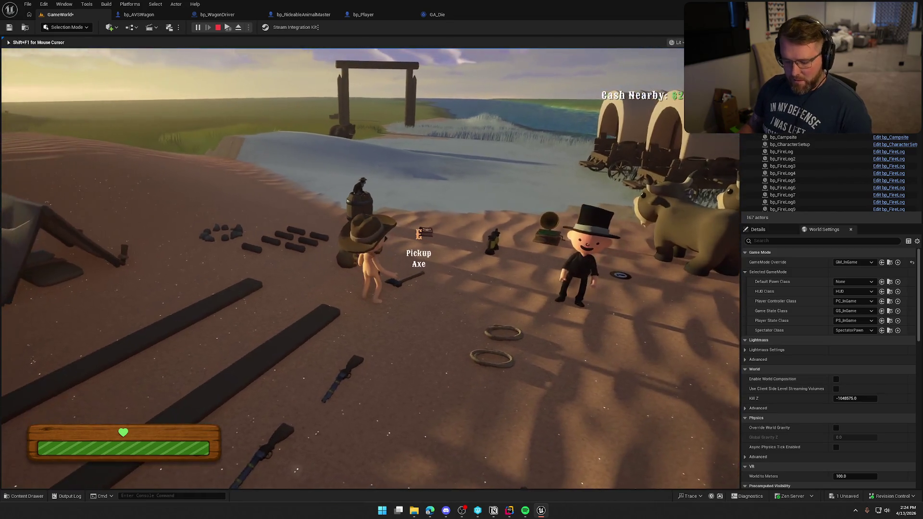
- Open the Output Log, play on briefly by the wagons, then end the session
key(super)
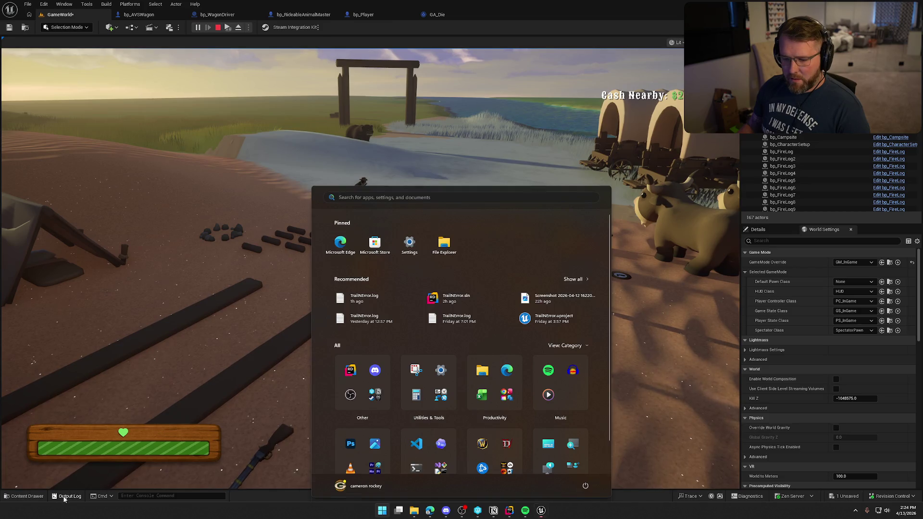
click(67, 496)
click(412, 211)
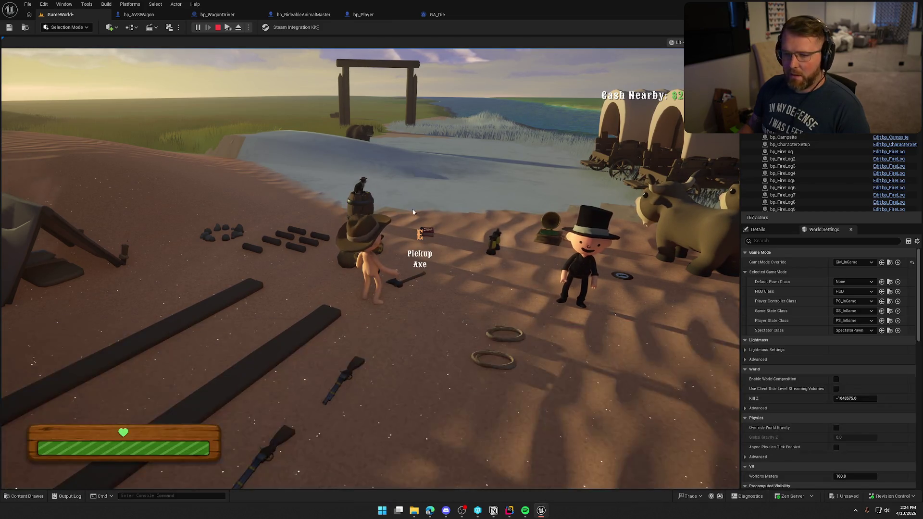
mouse_move(461, 259)
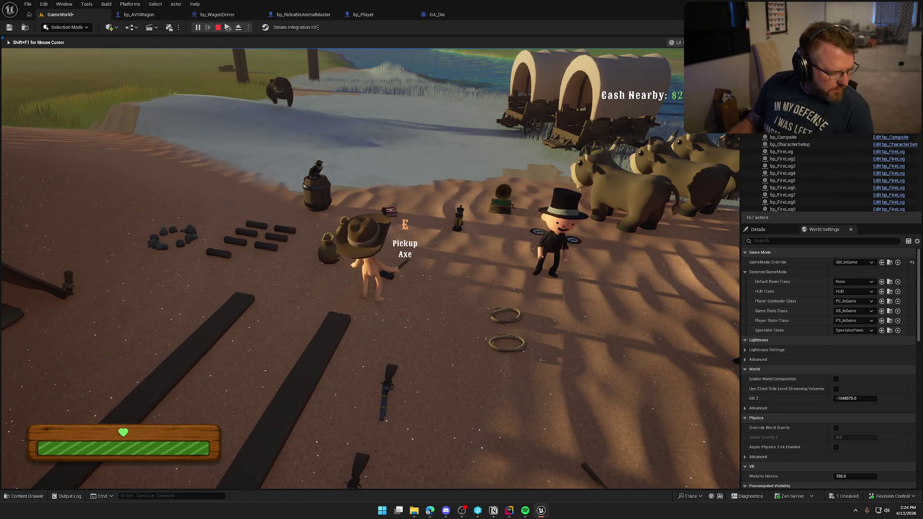
key(super)
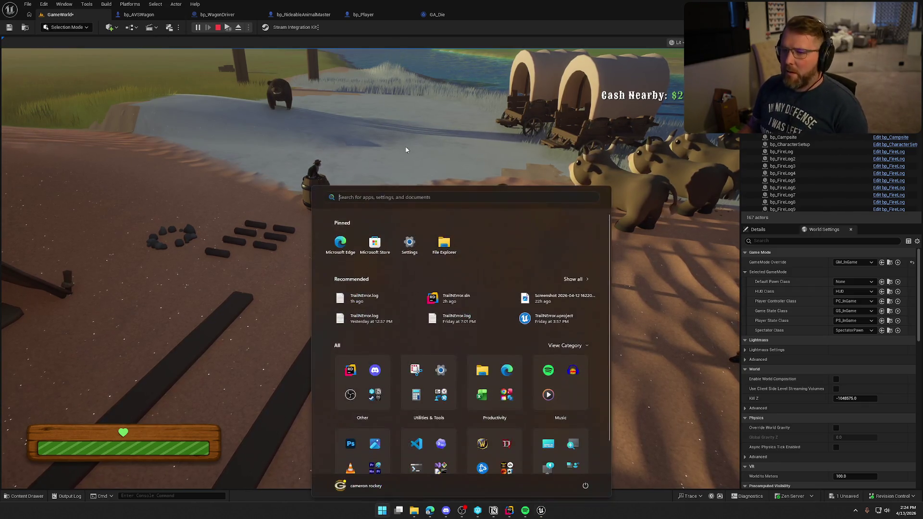
key(super)
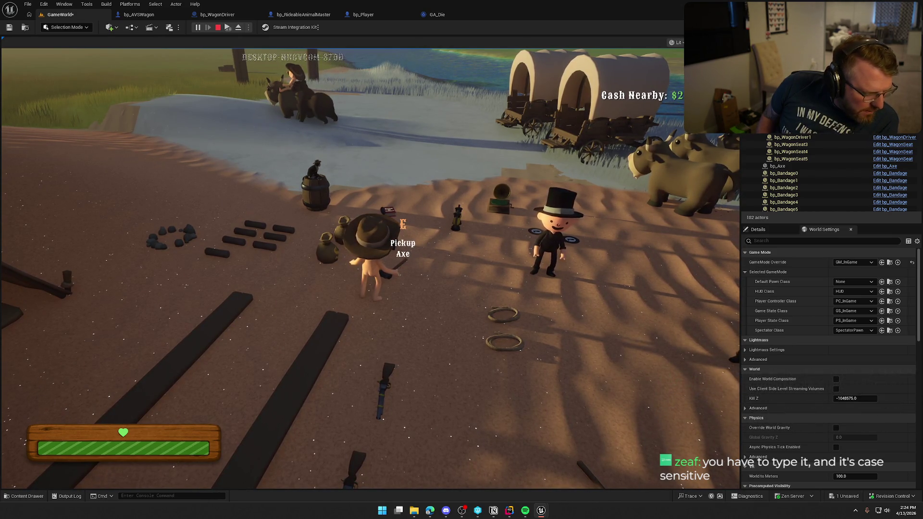
key(Escape)
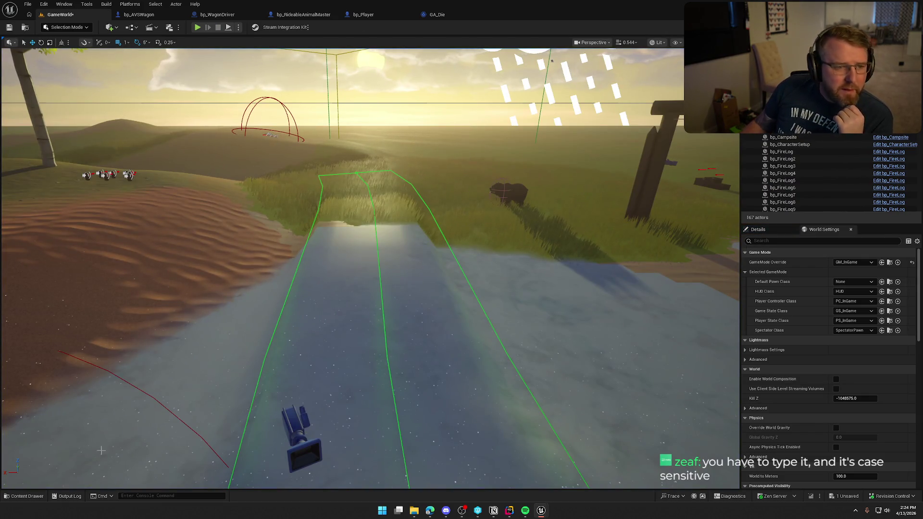
click(67, 496)
drag(280, 107, 336, 92)
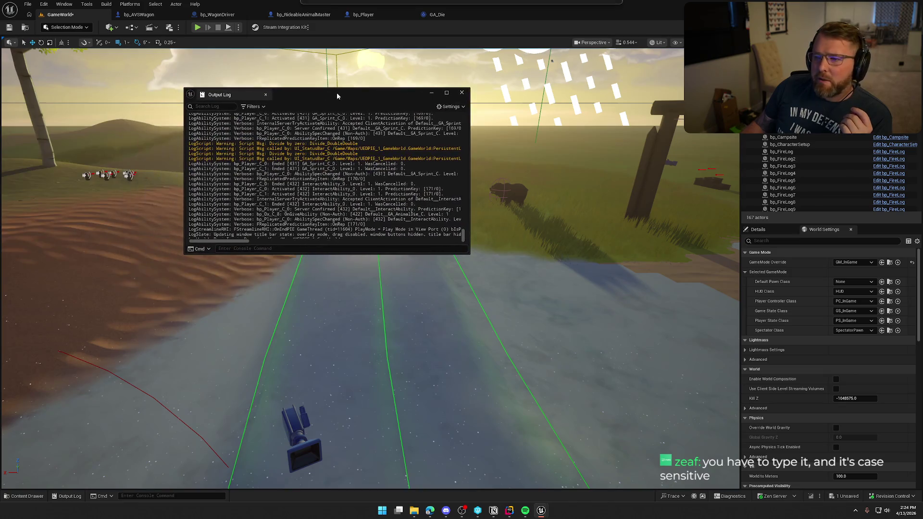
double_click(336, 92)
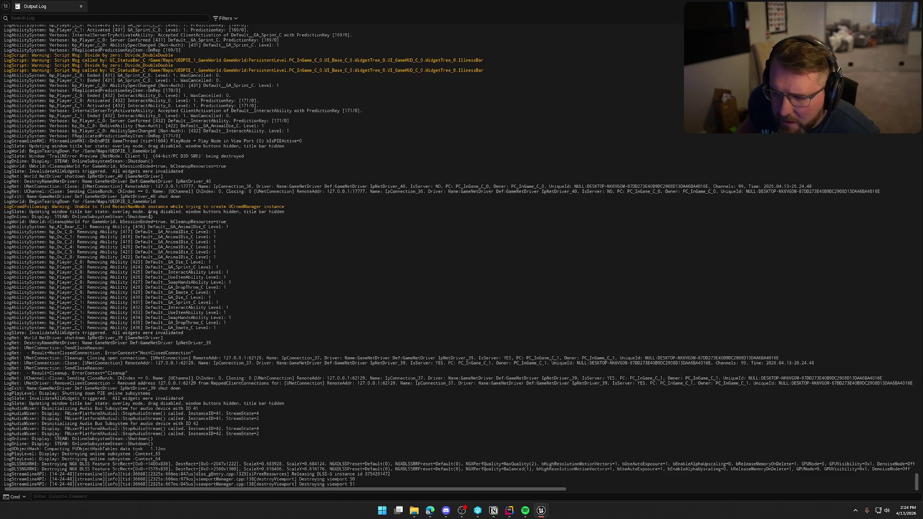
scroll(172, 147, up, 5)
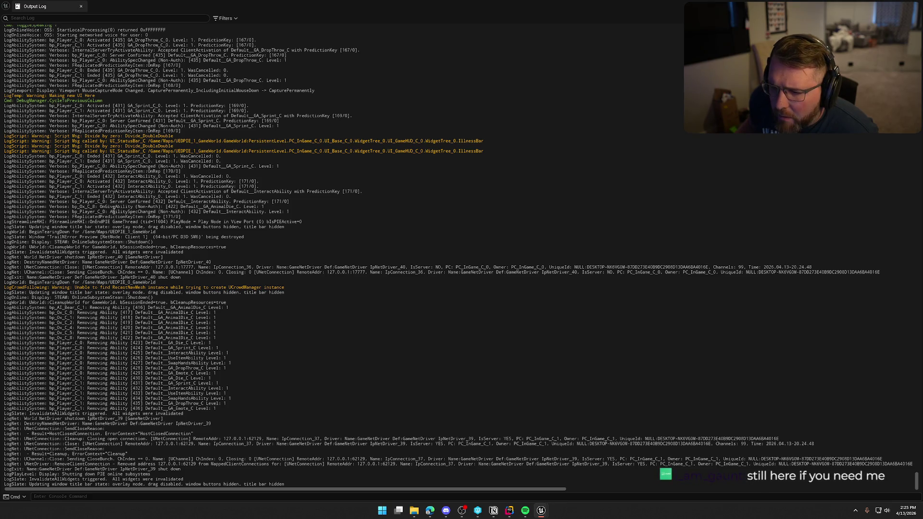
drag(72, 206, 152, 212)
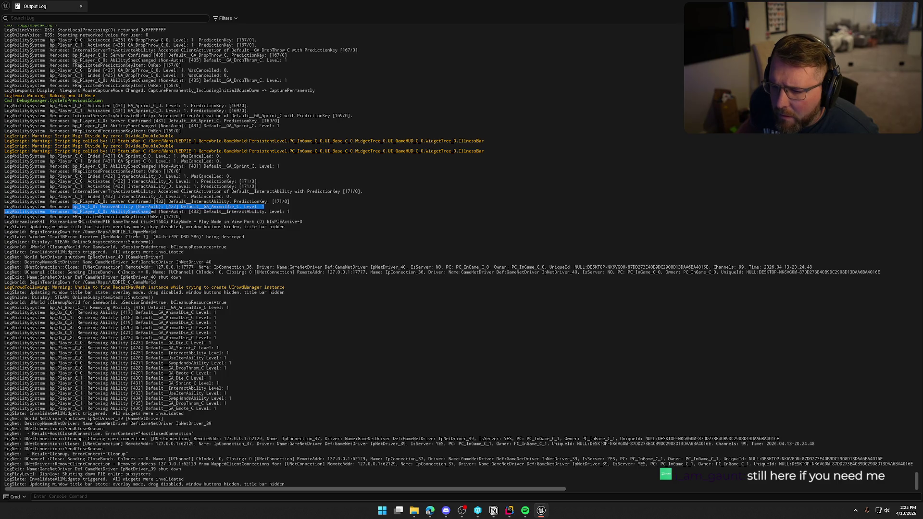
click(101, 222)
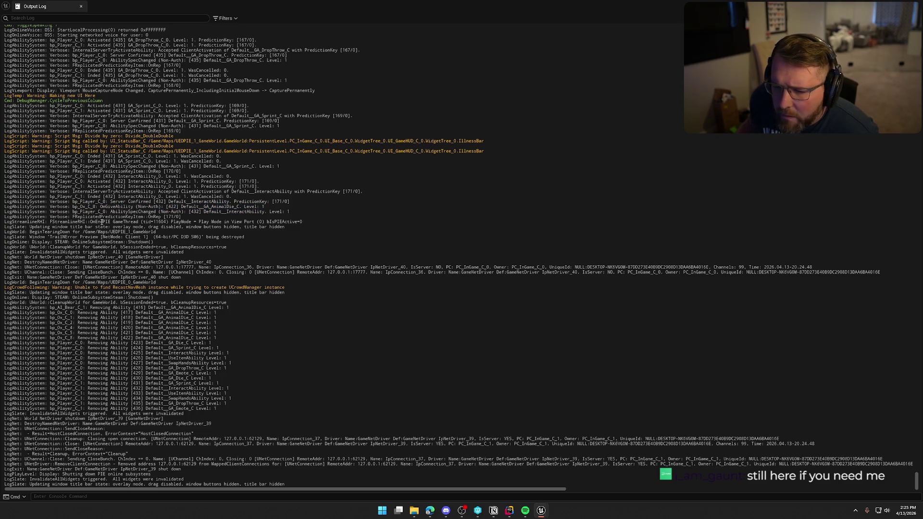
mouse_move(12, 206)
mouse_down()
mouse_move(58, 222)
mouse_move(77, 217)
mouse_up()
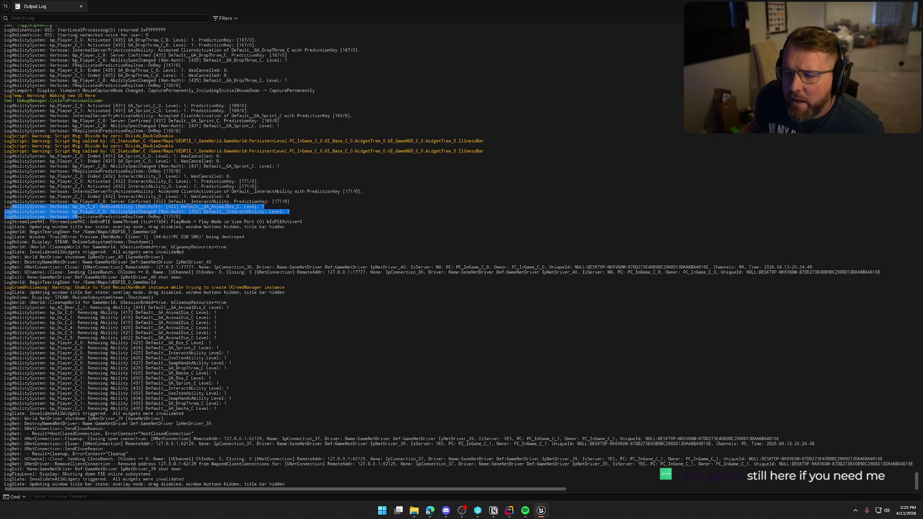
click(162, 236)
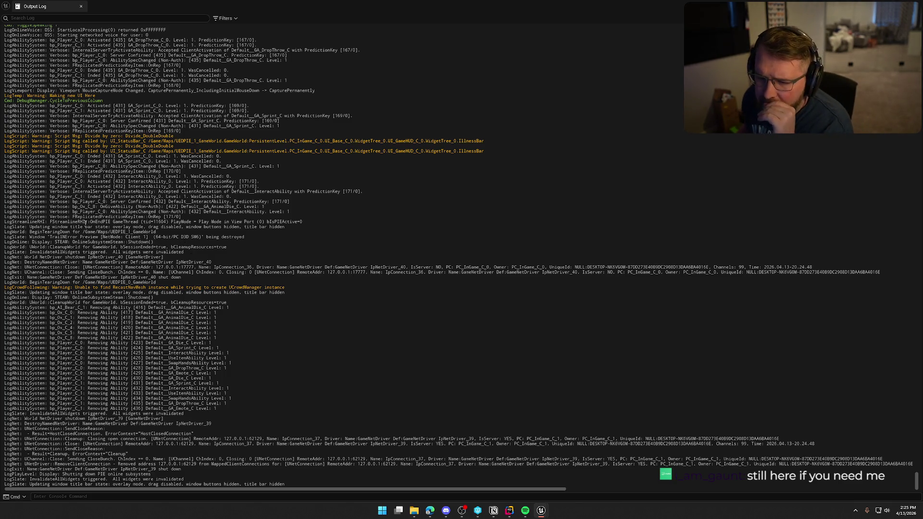
drag(8, 202, 69, 212)
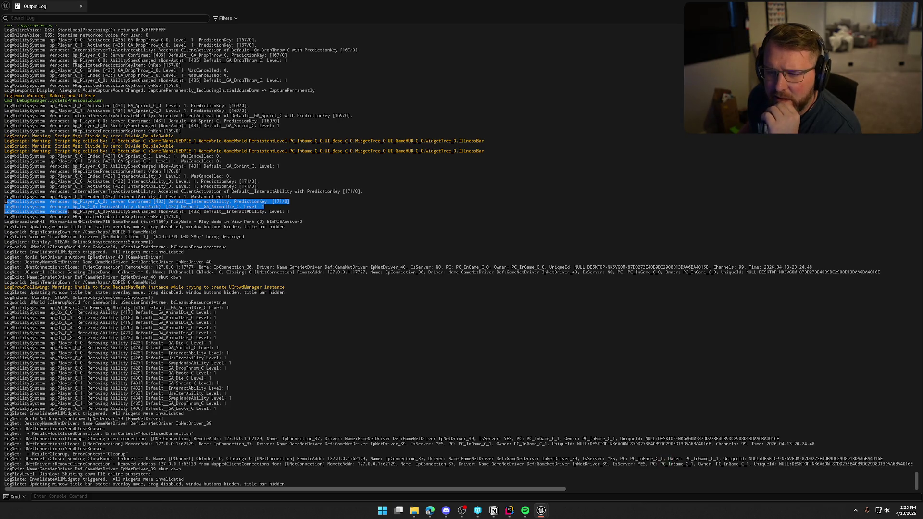
scroll(114, 218, up, 4)
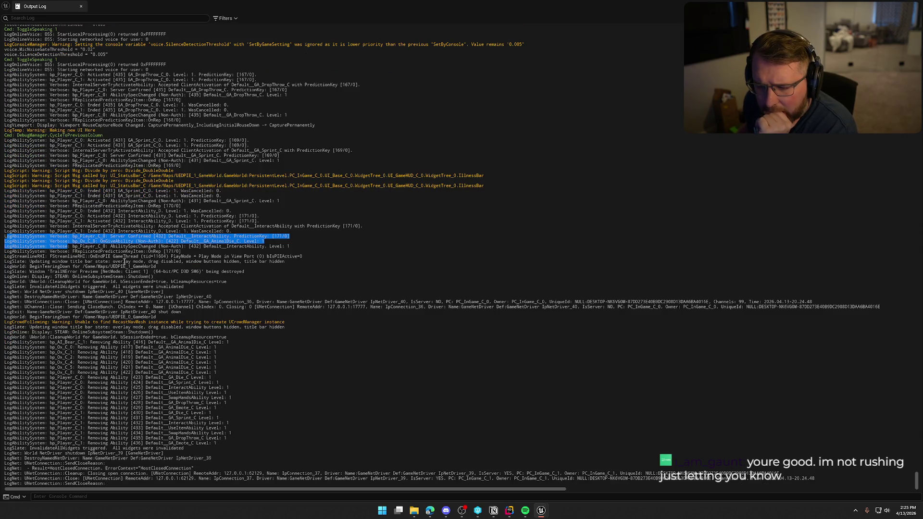
click(72, 247)
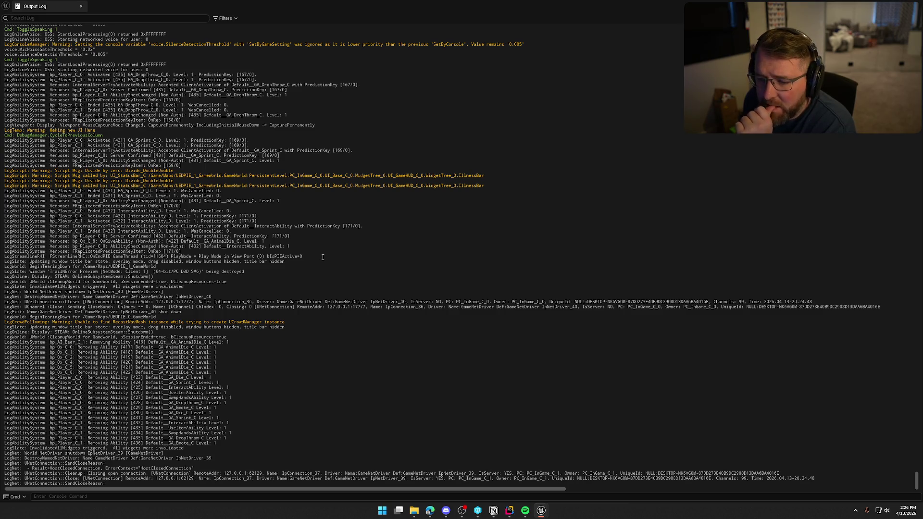
key(alt+Tab)
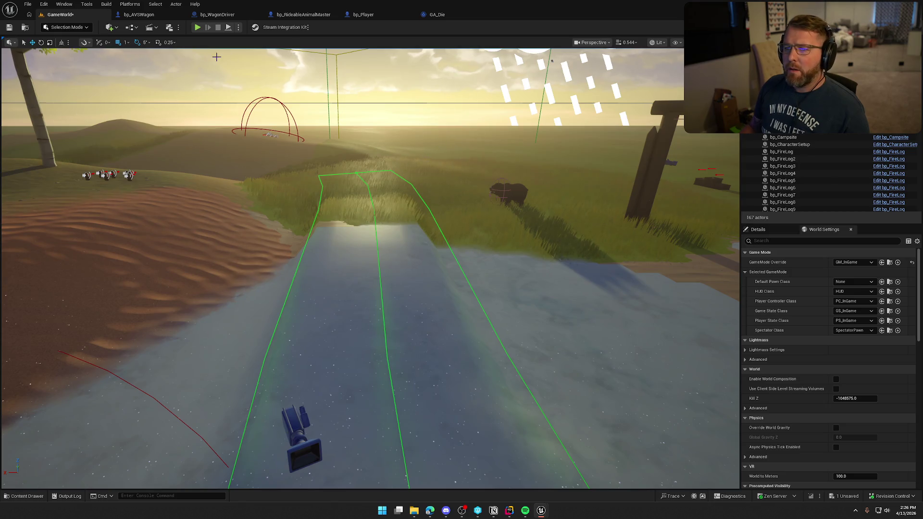
- Change GA_Die's Net Execution Policy from Local Predicted to Server Initiated, save, and return to GameWorld
click(436, 14)
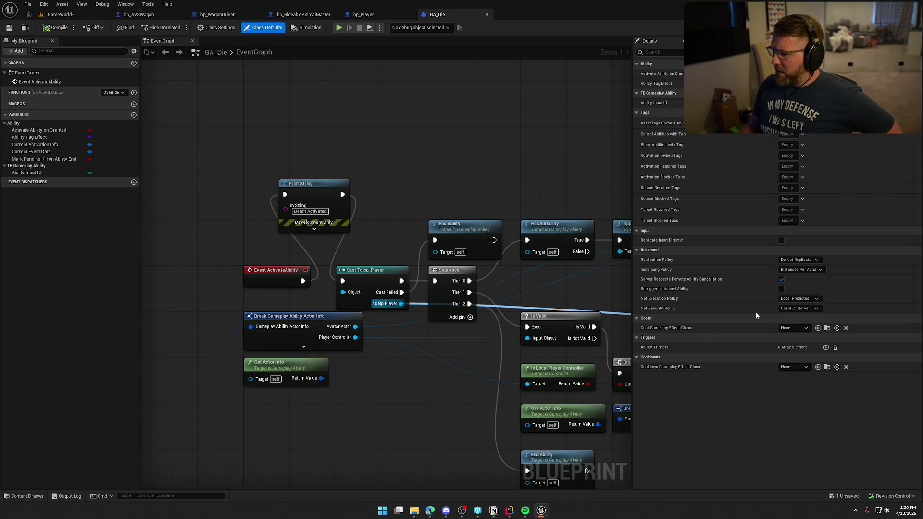
click(798, 299)
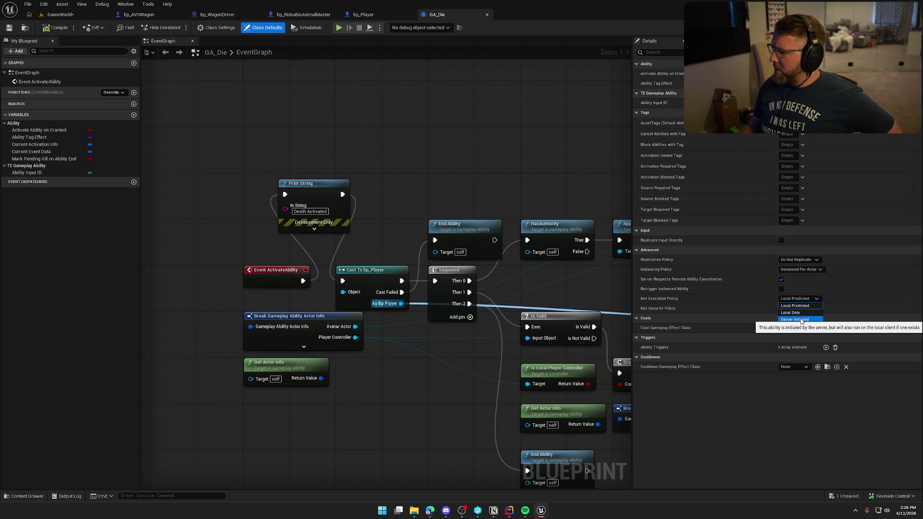
click(801, 319)
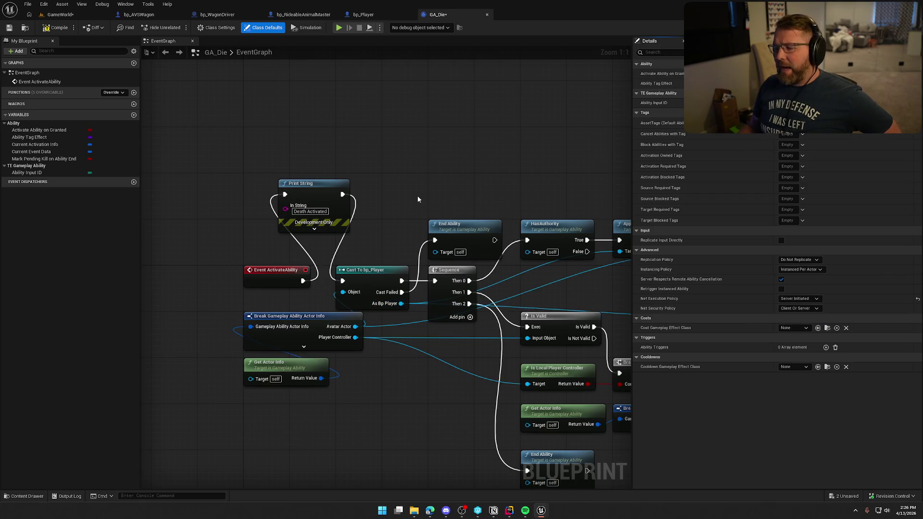
key(ctrl+s)
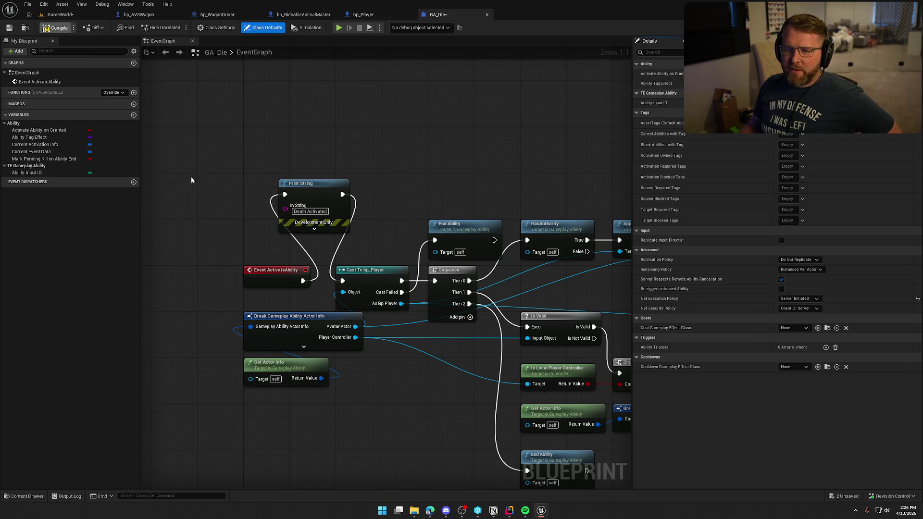
click(60, 15)
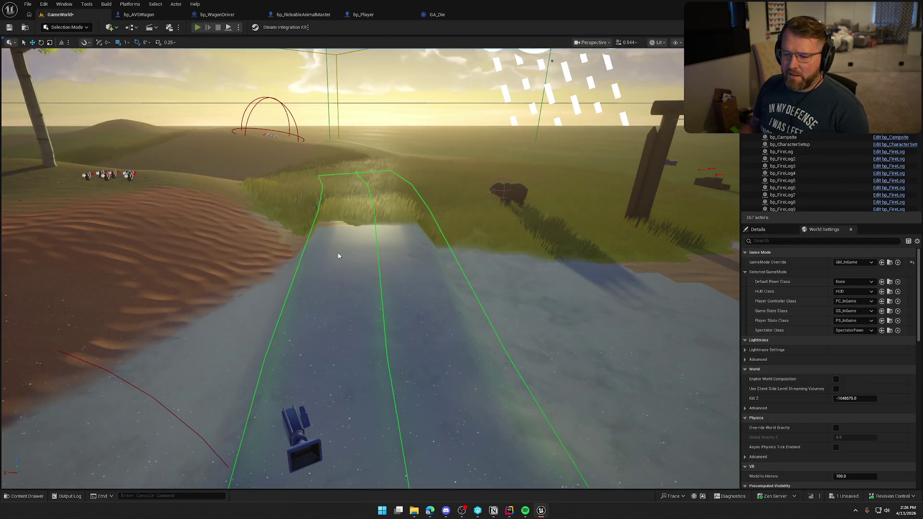
- Launch a new Play-In-Editor session to retest the Server Initiated GA_Die
key(alt+p)
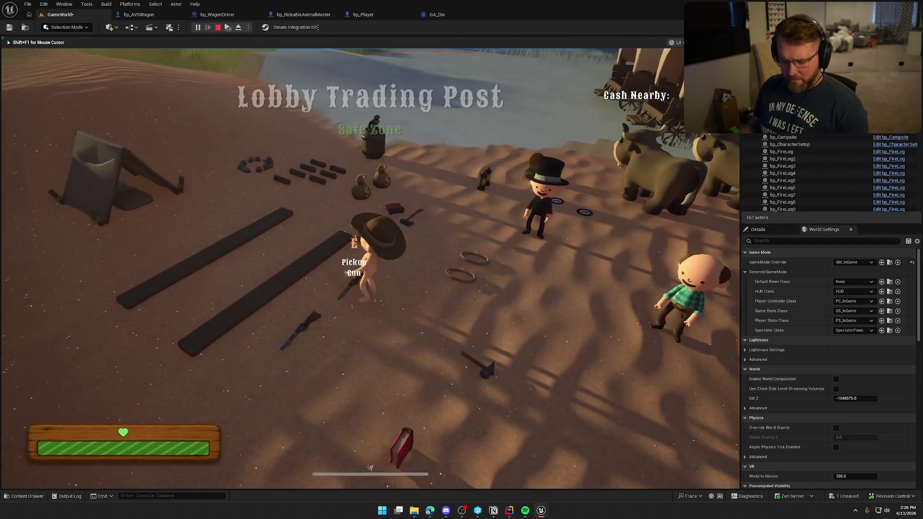
key(super)
key(super)
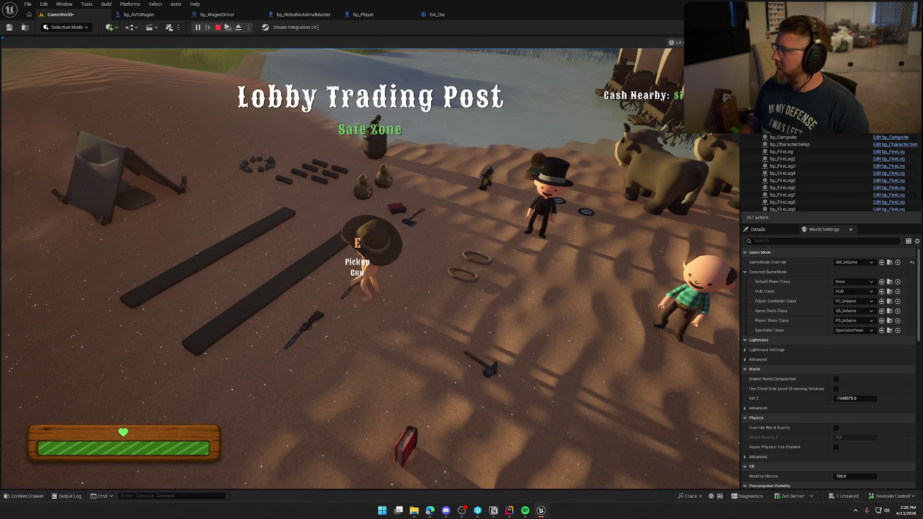
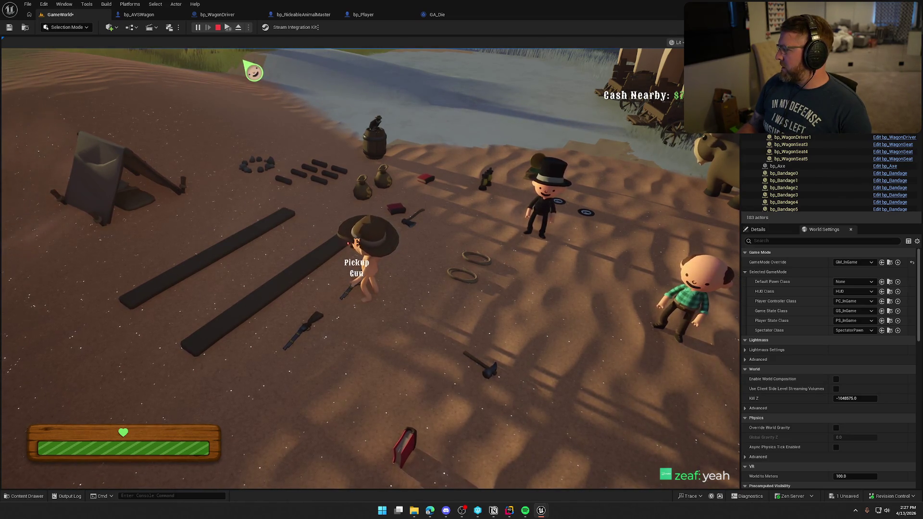
- Stop play and wire Event ActivateAbility straight into Cast To bp_Player, deleting the Print String
key(Escape)
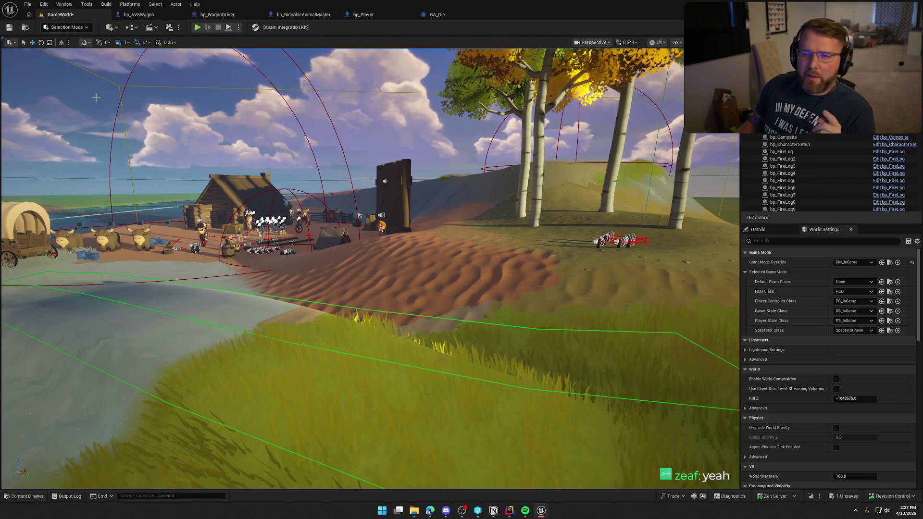
click(446, 14)
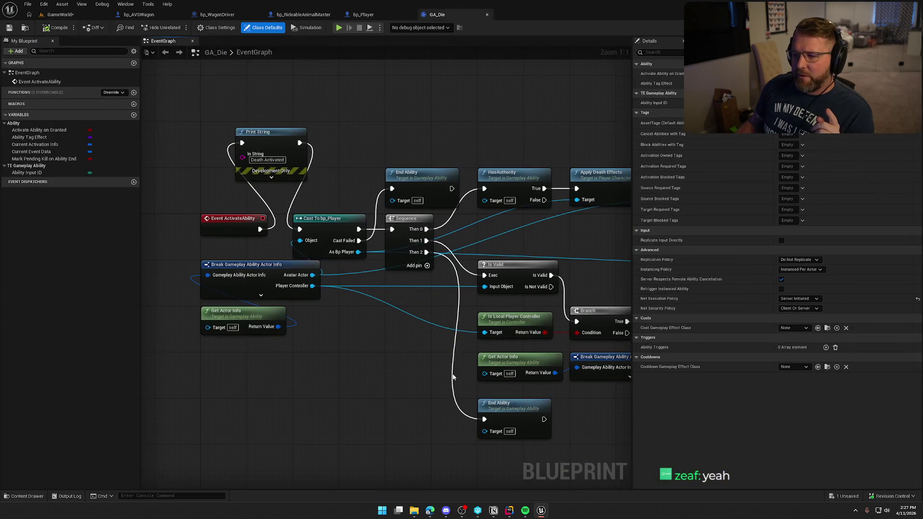
drag(260, 229, 300, 230)
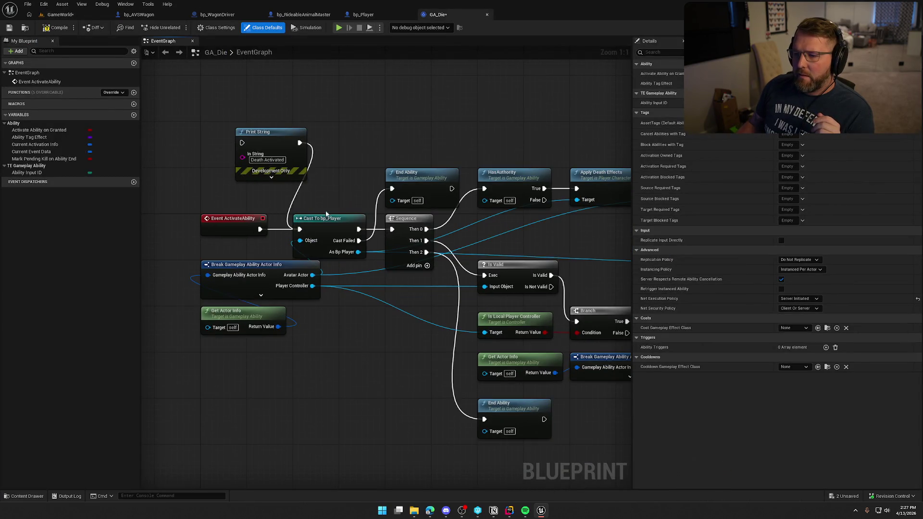
click(269, 132)
key(Delete)
- Look over the rest of the death graph, then save the GA_Die and GameWorld assets
mouse_move(343, 199)
mouse_down()
mouse_move(260, 142)
mouse_move(436, 188)
mouse_move(492, 180)
mouse_up()
mouse_move(341, 318)
mouse_down()
mouse_move(234, 314)
mouse_move(304, 290)
mouse_move(293, 316)
mouse_move(220, 323)
mouse_up()
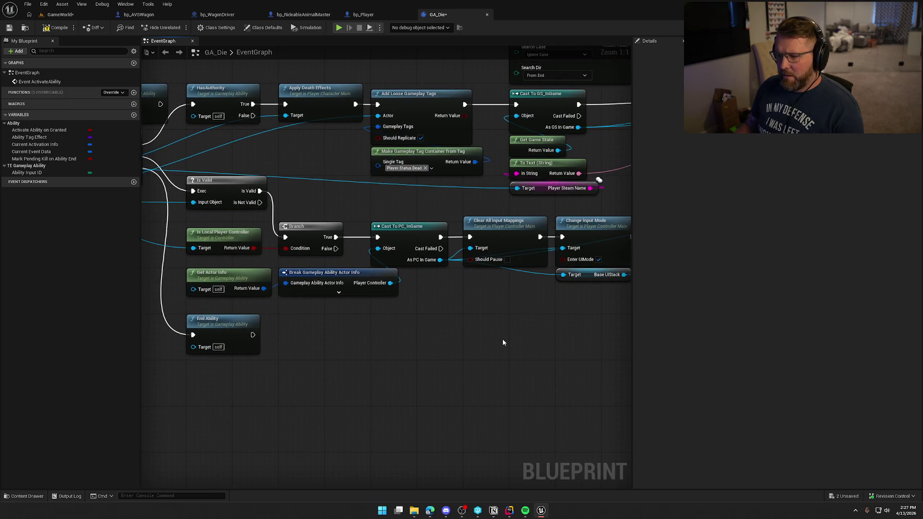
drag(502, 338, 319, 327)
drag(415, 328, 164, 302)
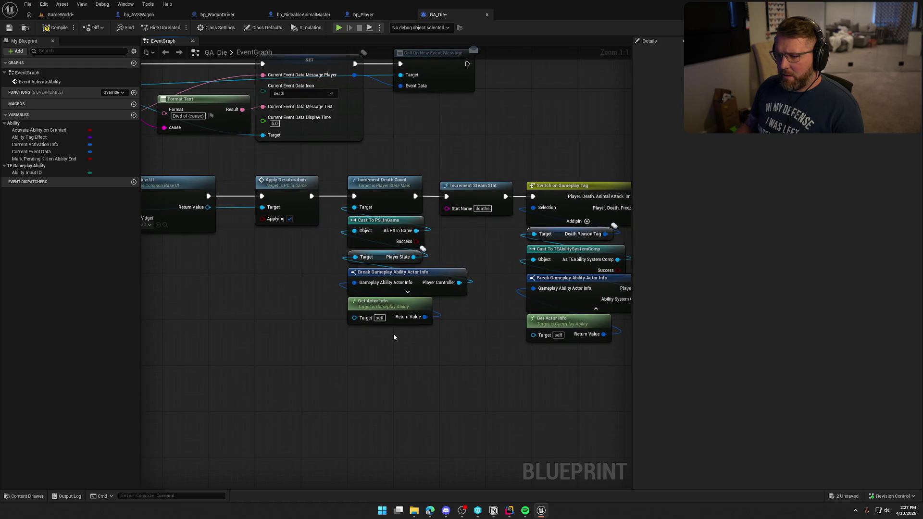
mouse_move(466, 344)
mouse_down()
mouse_move(176, 346)
mouse_move(345, 371)
mouse_up()
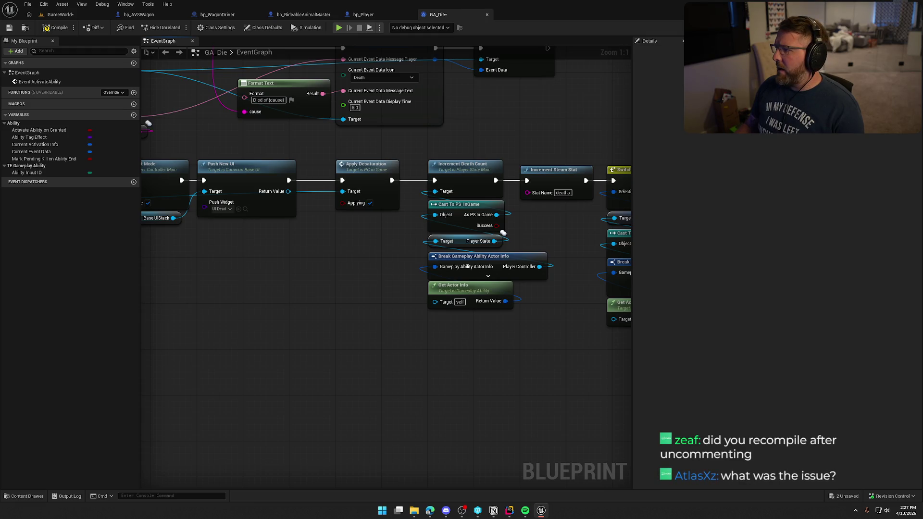
key(ctrl+shift+s)
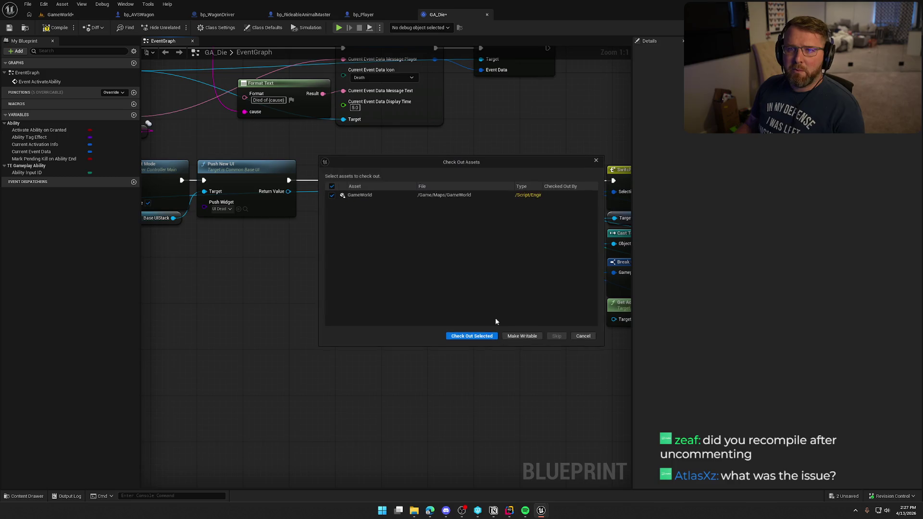
click(481, 335)
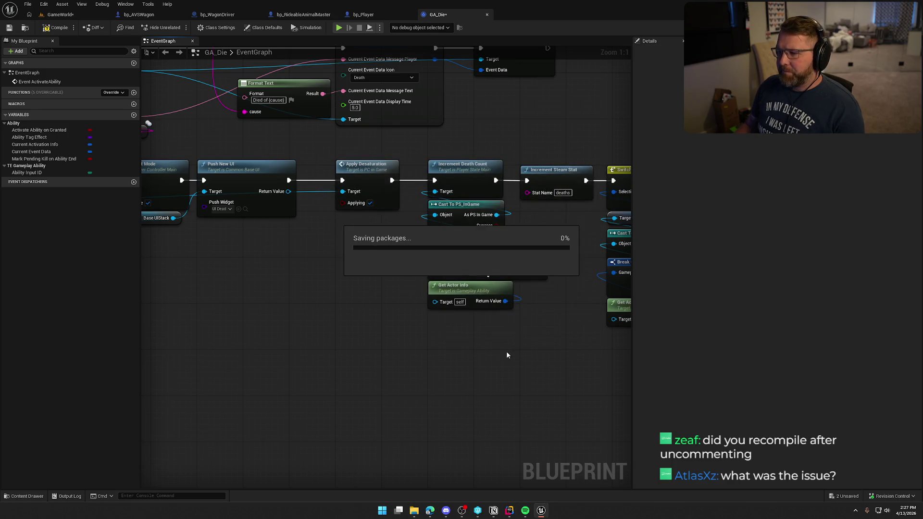
key(alt+Tab)
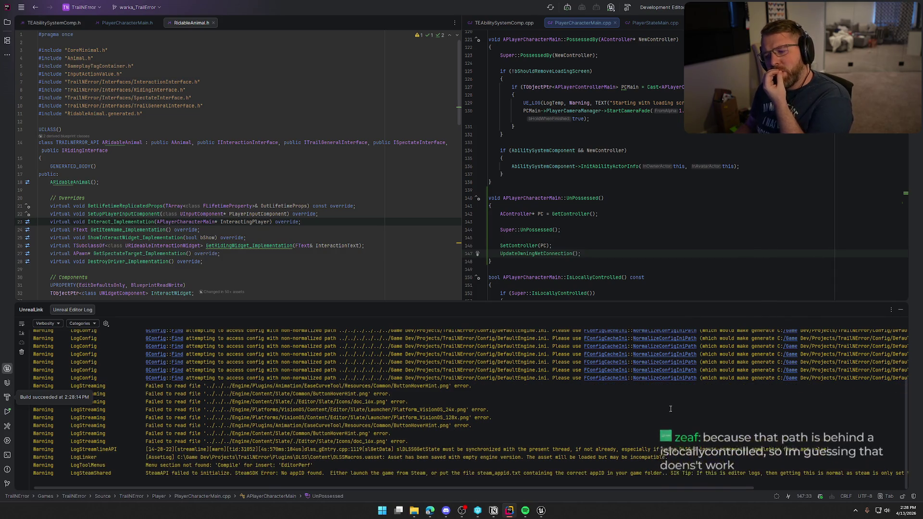
- Return to the restarted Unreal editor after the successful Rider build
click(541, 510)
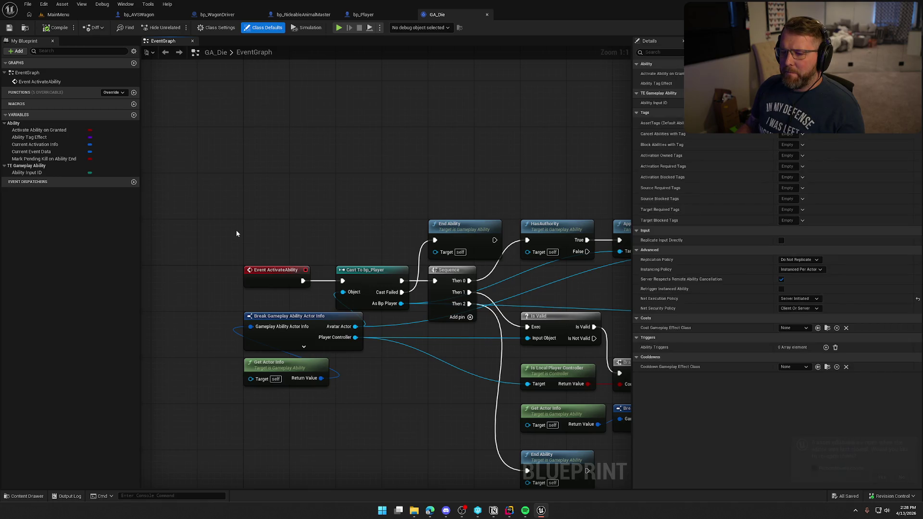
- Reopen the previous asset editors and load the GameWorld level from the Maps folder
key(ctrl+space)
click(34, 438)
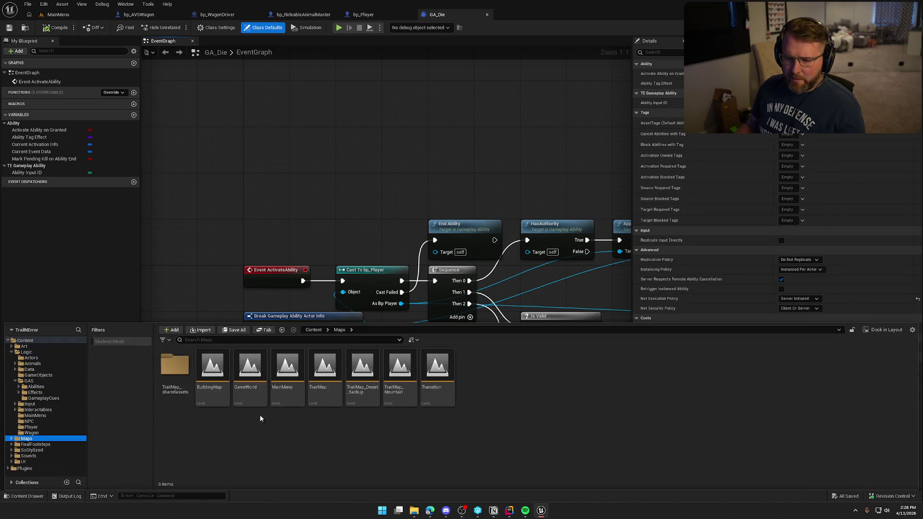
double_click(250, 370)
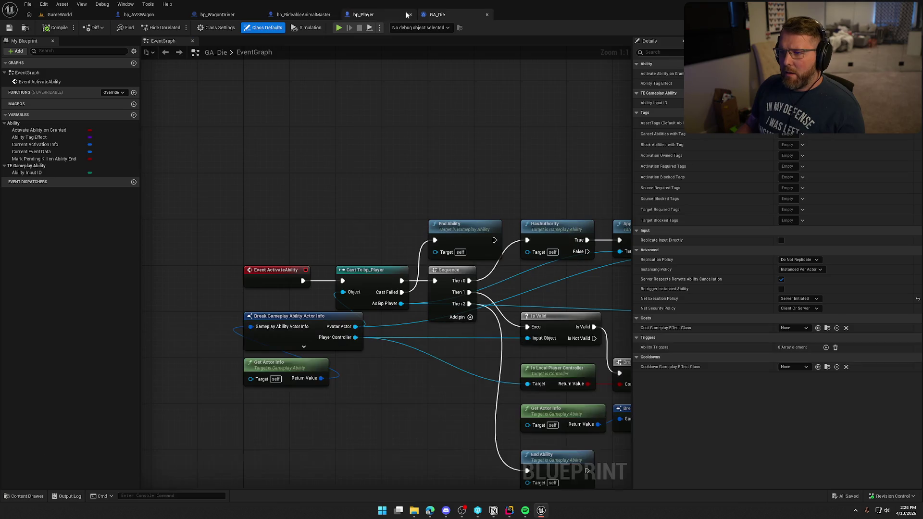
- Pan through the GA_Die graph from the activation event to Cast To PC_InGame
mouse_move(415, 227)
mouse_down()
mouse_move(331, 261)
mouse_move(464, 230)
mouse_up()
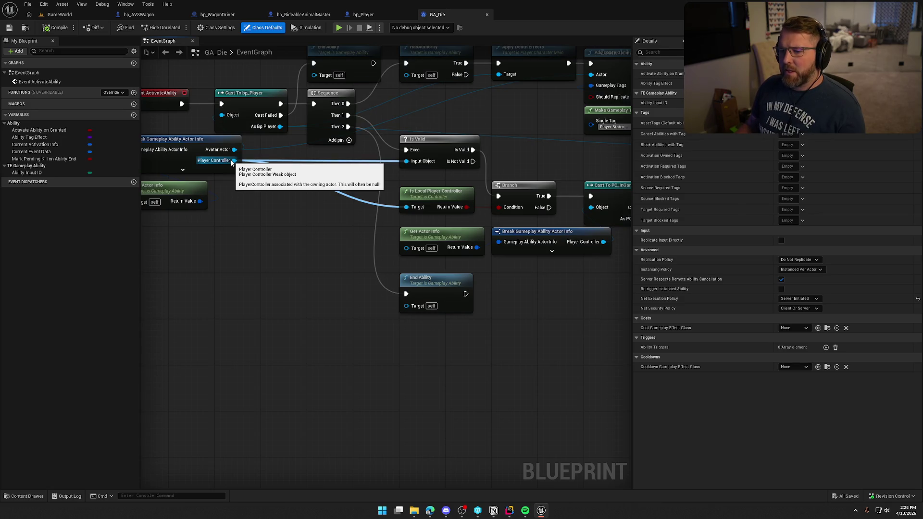
drag(233, 165, 332, 217)
click(349, 289)
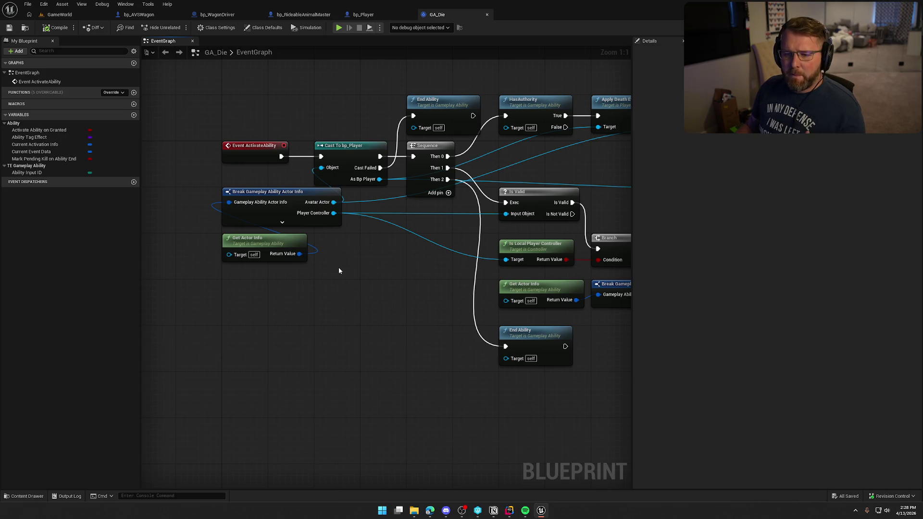
drag(377, 272, 269, 252)
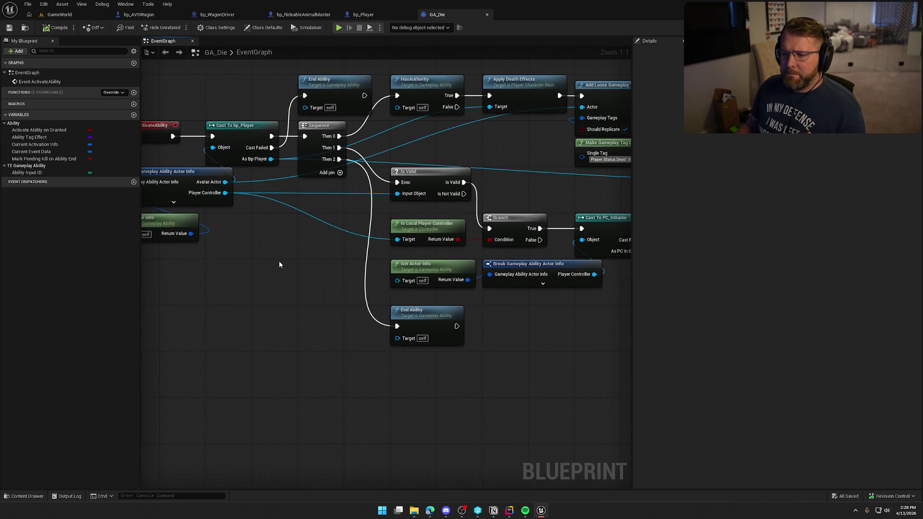
drag(528, 308, 406, 288)
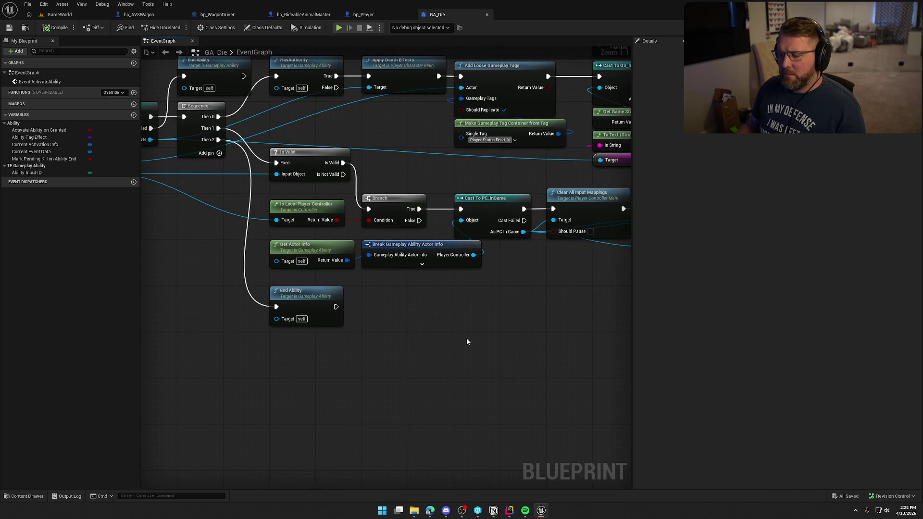
drag(471, 288, 337, 262)
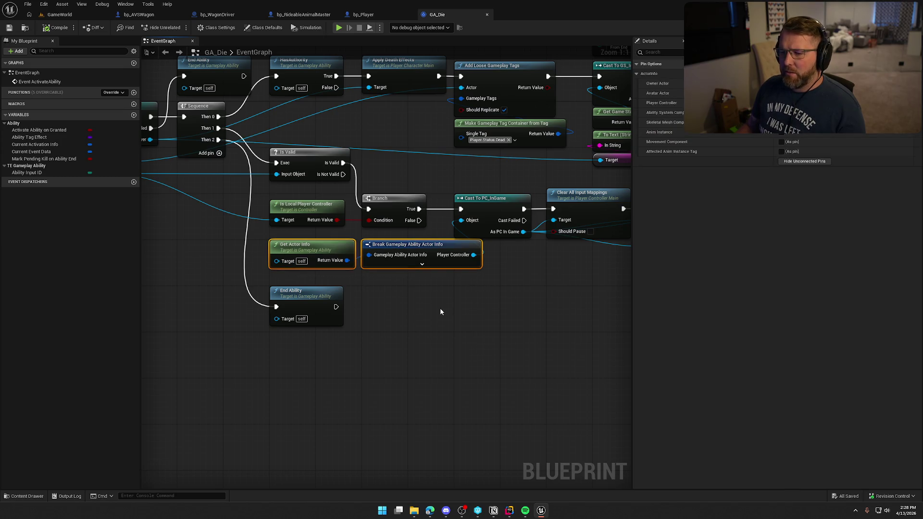
click(418, 378)
mouse_move(426, 372)
mouse_down()
mouse_move(528, 389)
mouse_move(612, 385)
mouse_up()
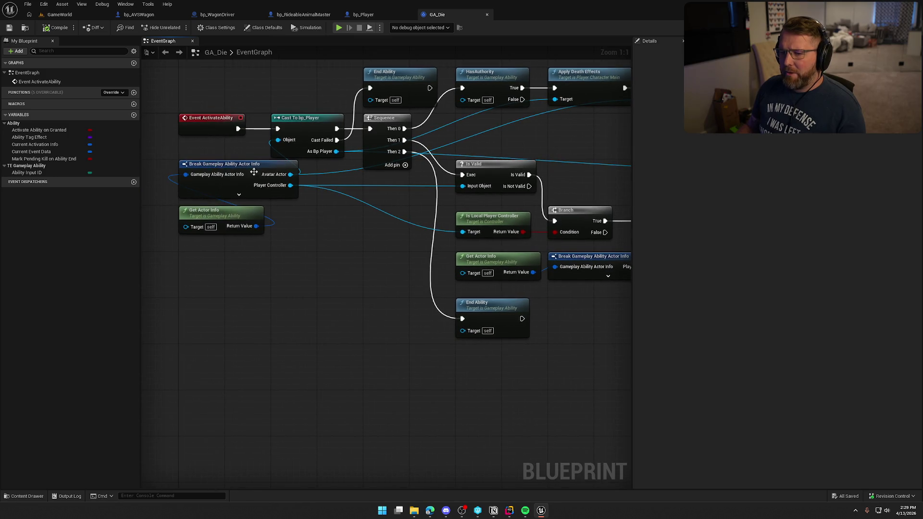
drag(365, 292, 253, 293)
drag(438, 340, 356, 340)
- Add a 'Local Controller' Print String on the Branch False path, then delete it again
mouse_move(397, 231)
mouse_down()
mouse_move(438, 327)
mouse_move(463, 310)
mouse_up()
text(rint)
key(Return)
text(Local Contro)
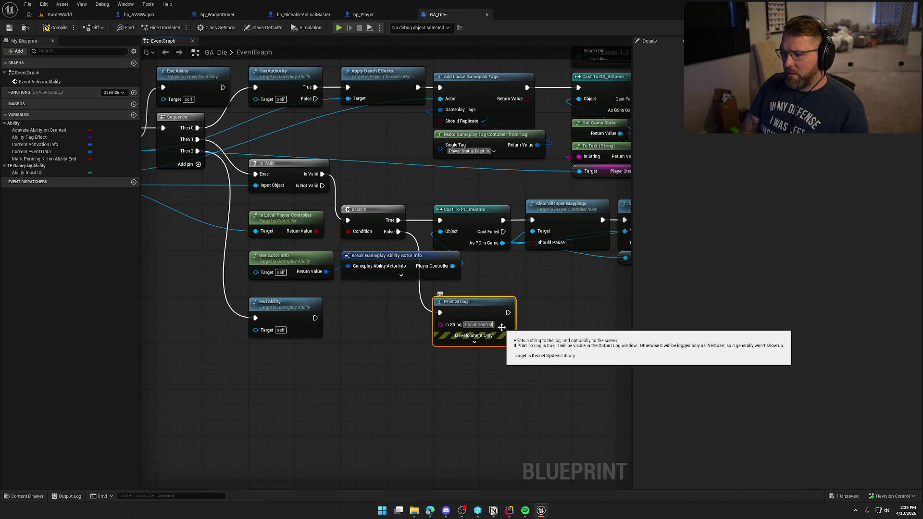
text(ller Not)
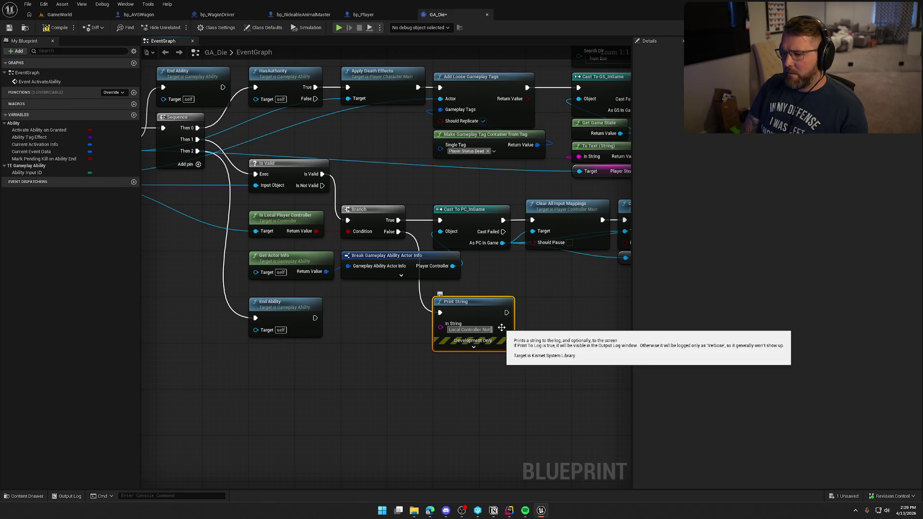
key(Return)
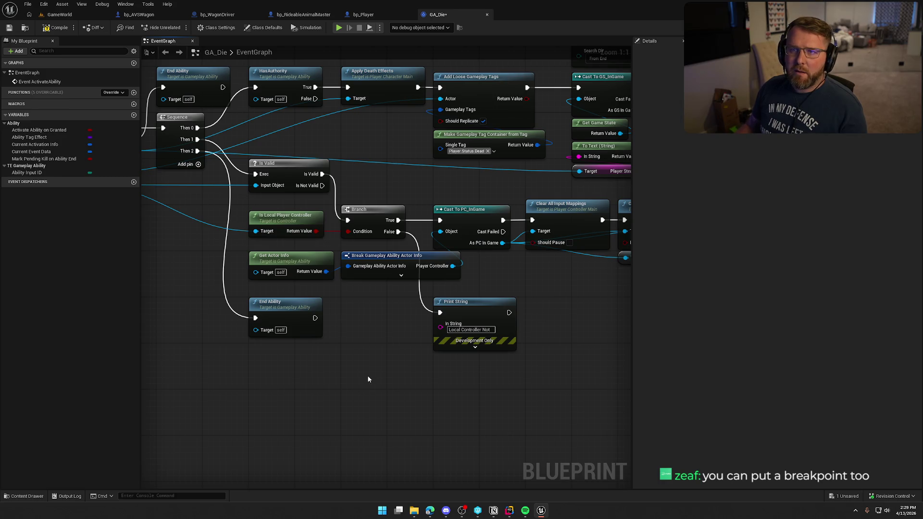
key(Home)
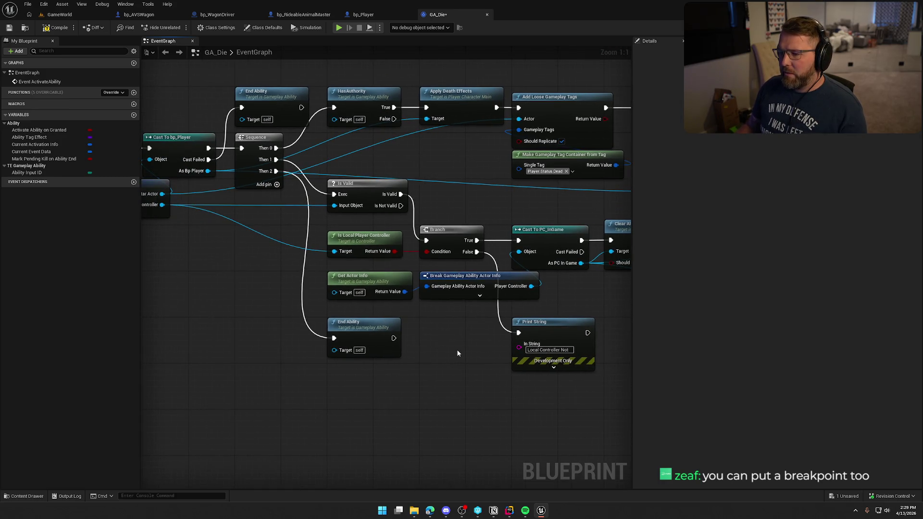
click(537, 337)
key(Delete)
- Put a breakpoint on the GA_Die Branch node and go back to the GameWorld level
click(441, 251)
mouse_move(543, 375)
mouse_down()
mouse_move(408, 366)
mouse_move(515, 374)
mouse_up()
key(F9)
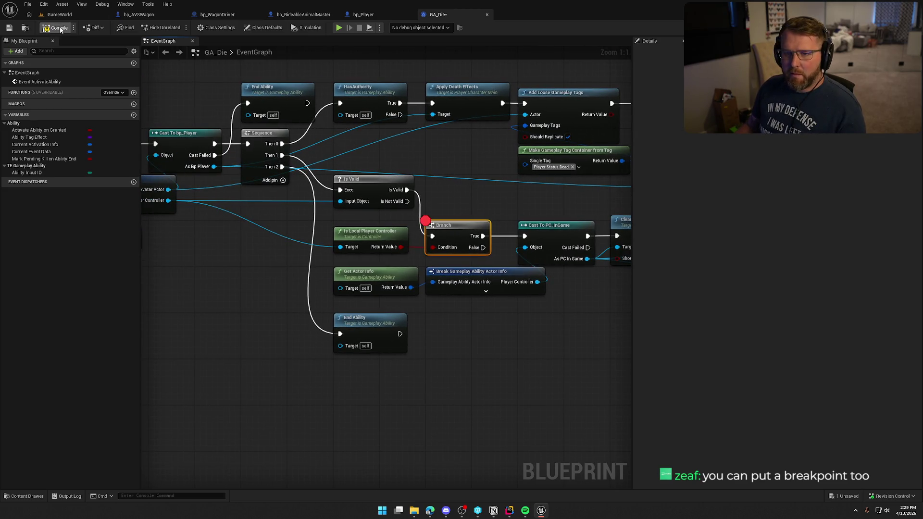
click(63, 14)
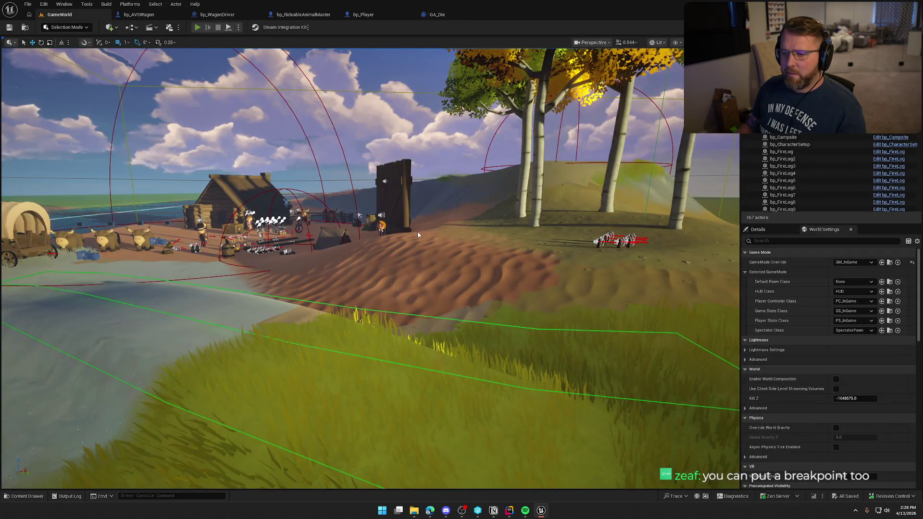
- Start Play-in-Editor on GameWorld and dismiss the Windows Start menu
key(alt+p)
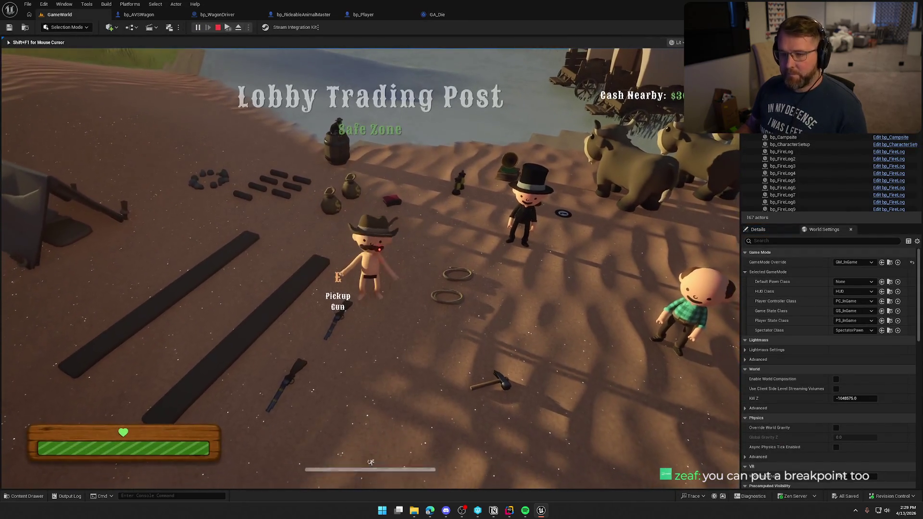
key(super)
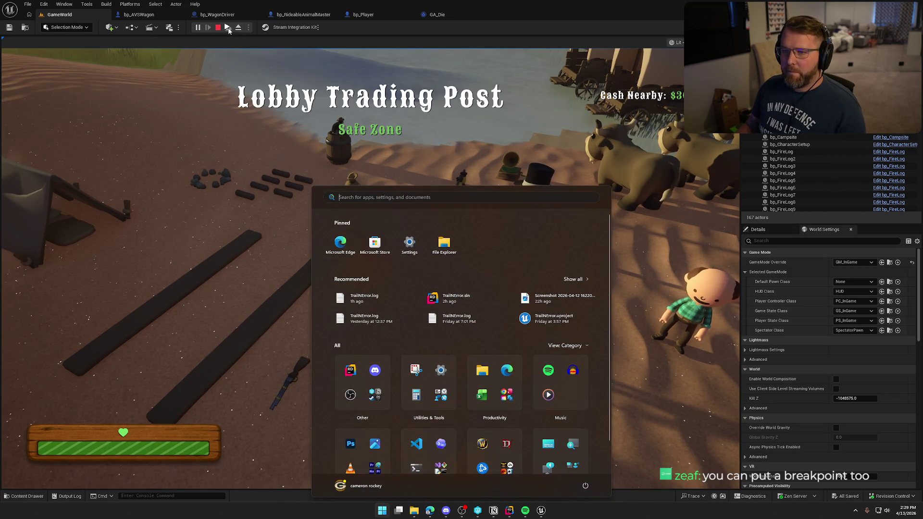
key(super)
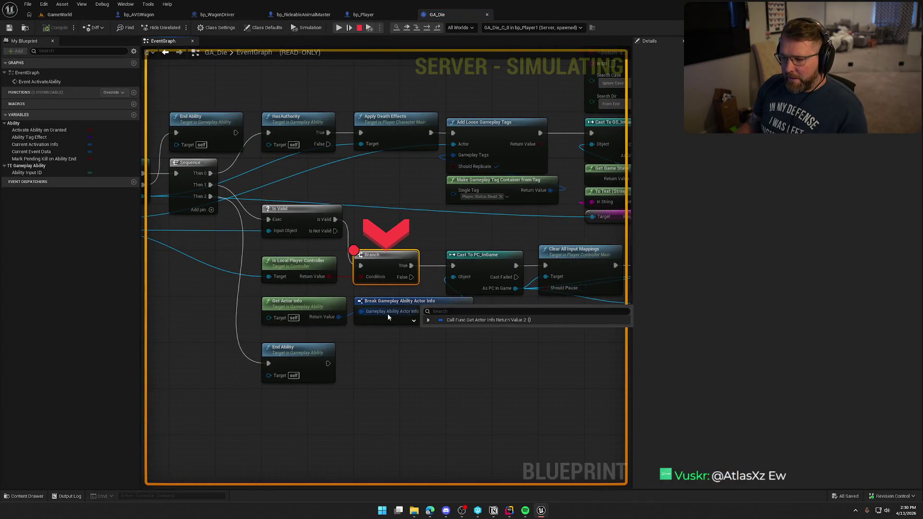
- Set the debug object to the client player's GA_Die instance and inspect the nodes after Branch
click(524, 29)
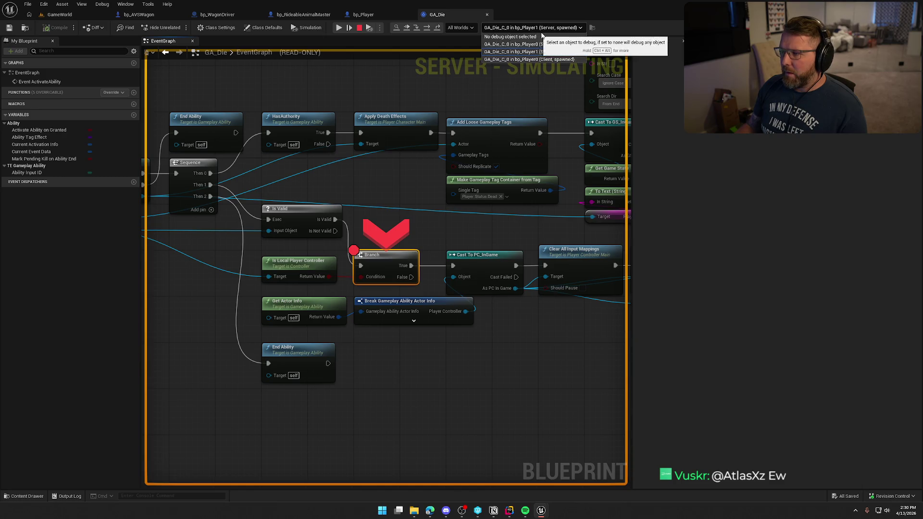
click(569, 29)
mouse_move(328, 278)
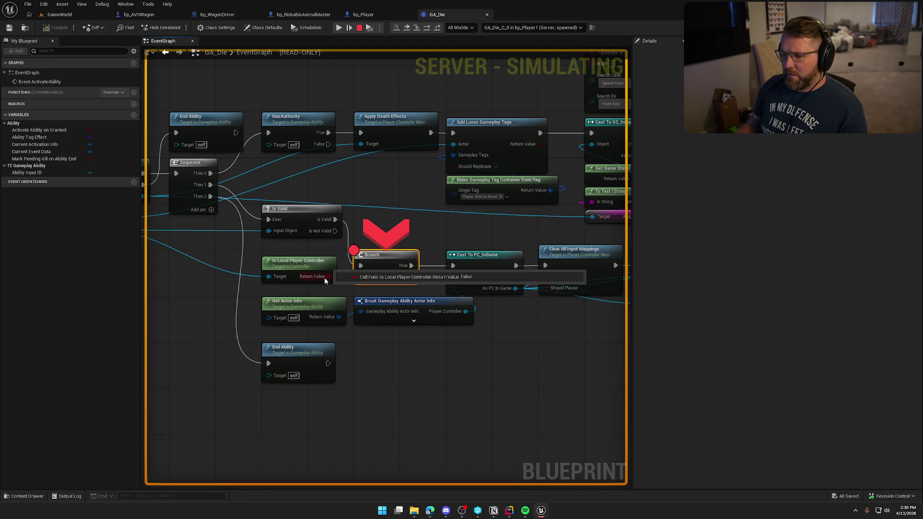
click(554, 27)
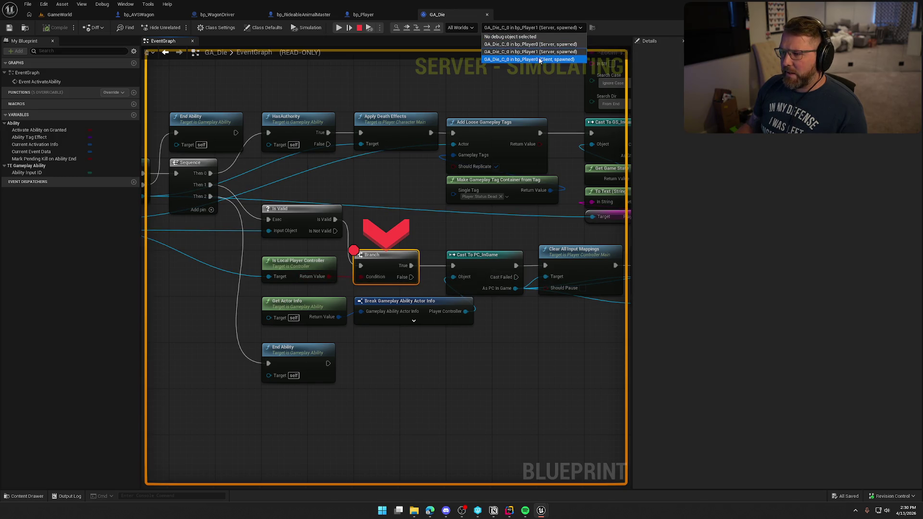
click(523, 59)
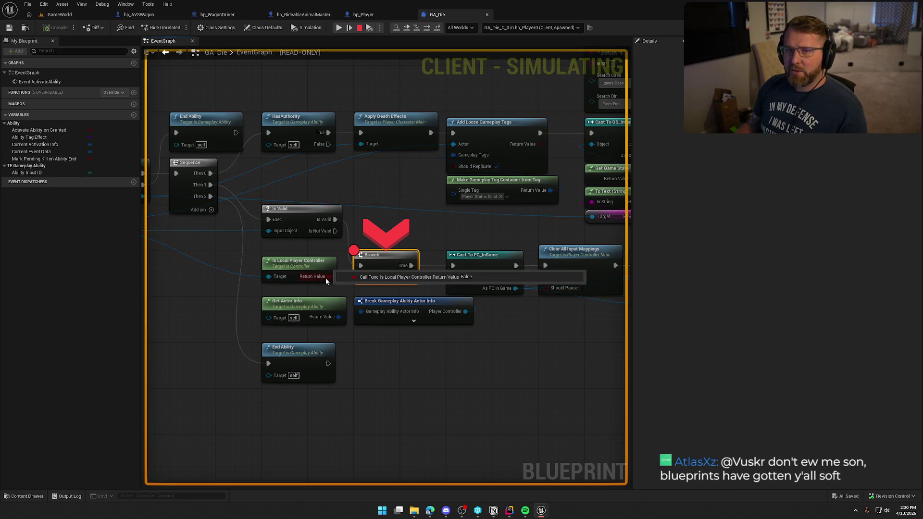
mouse_move(296, 214)
mouse_down()
mouse_move(415, 255)
mouse_move(295, 278)
mouse_up()
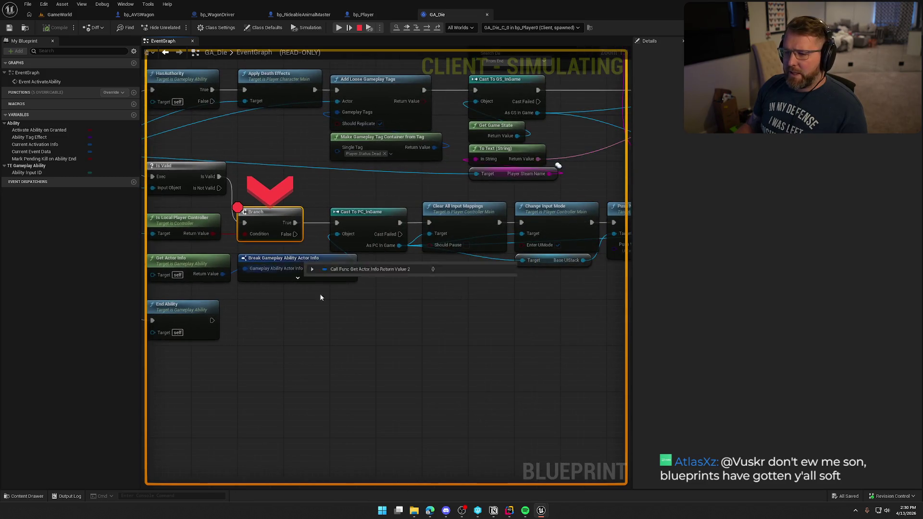
drag(489, 326, 323, 332)
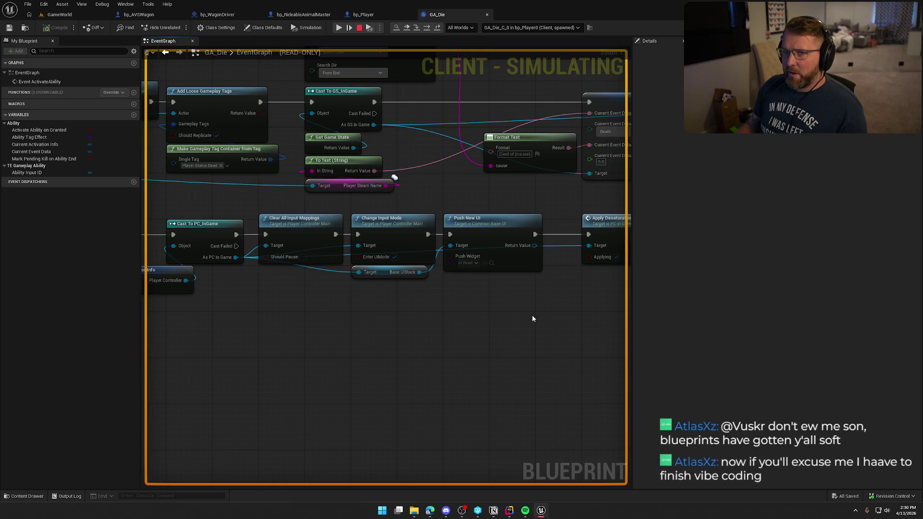
drag(510, 313, 348, 312)
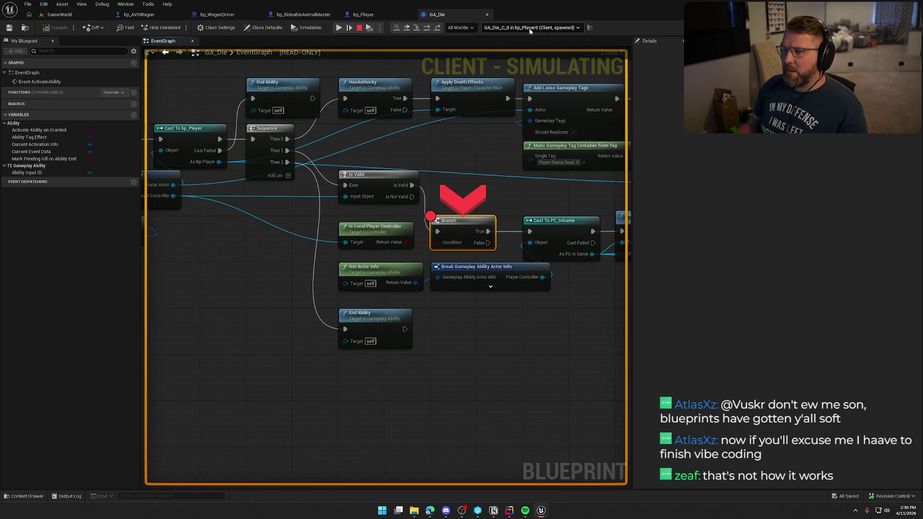
- Switch debugging to the server player bp_Player1 and resume from the Branch breakpoint
click(530, 29)
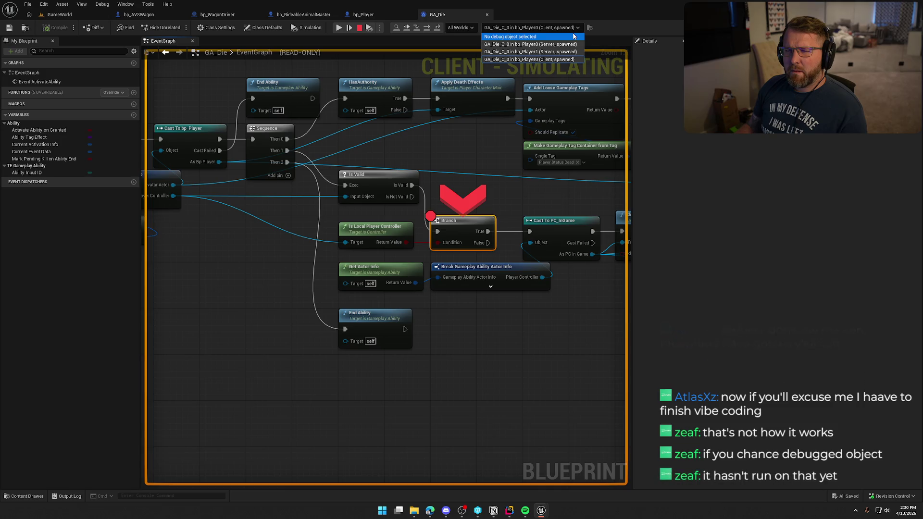
click(431, 223)
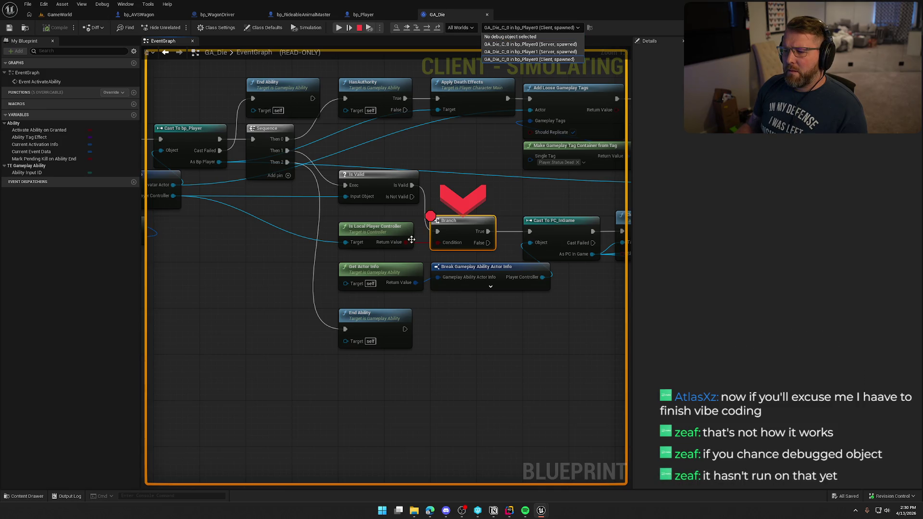
mouse_move(407, 244)
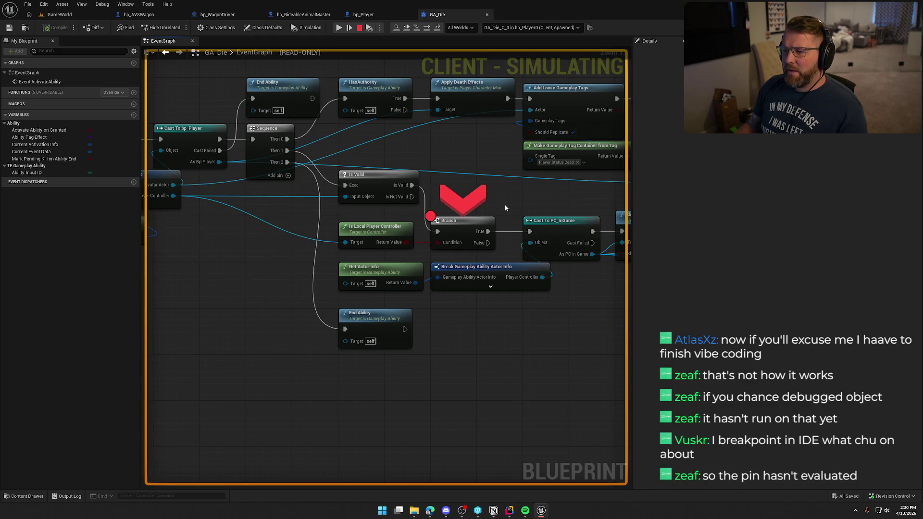
mouse_move(471, 144)
mouse_down()
mouse_move(531, 169)
mouse_move(557, 166)
mouse_up()
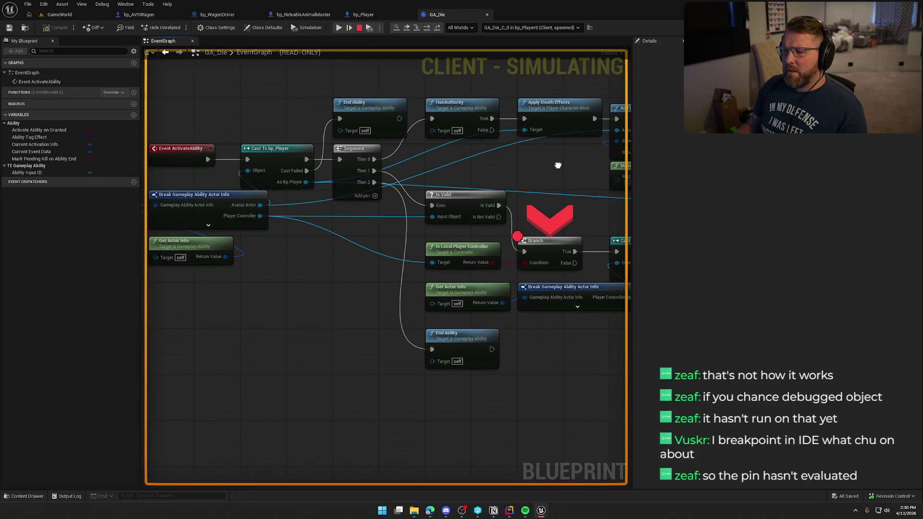
click(553, 28)
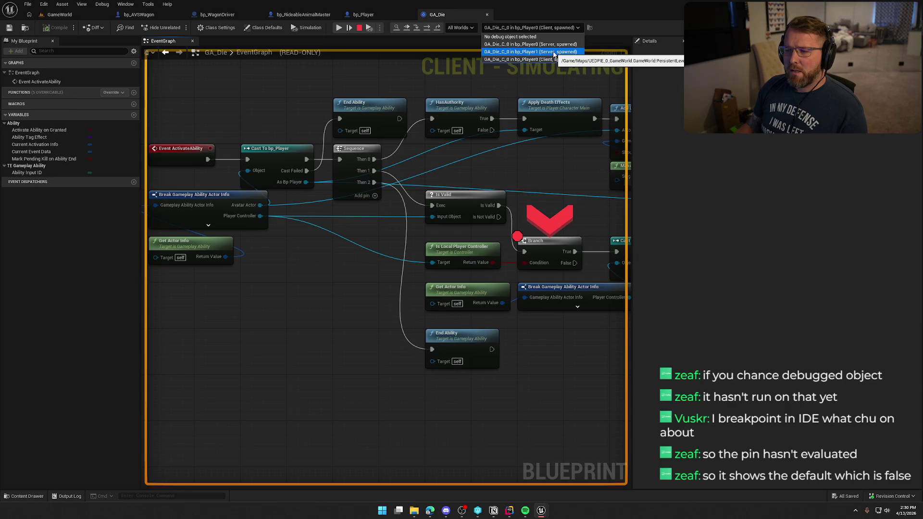
click(553, 52)
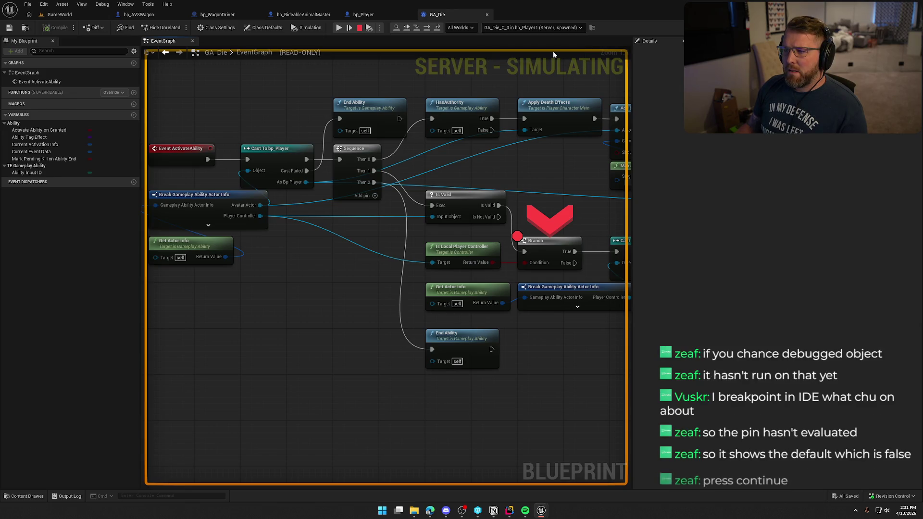
mouse_move(493, 261)
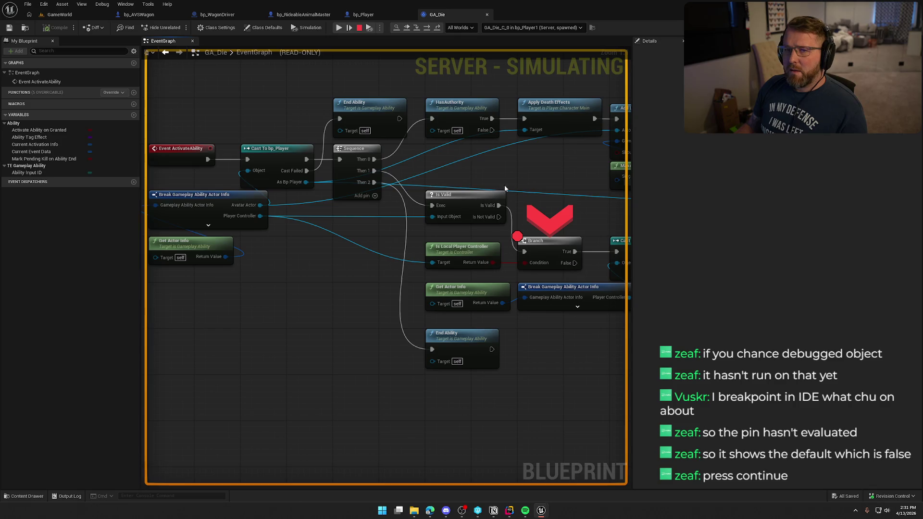
click(405, 30)
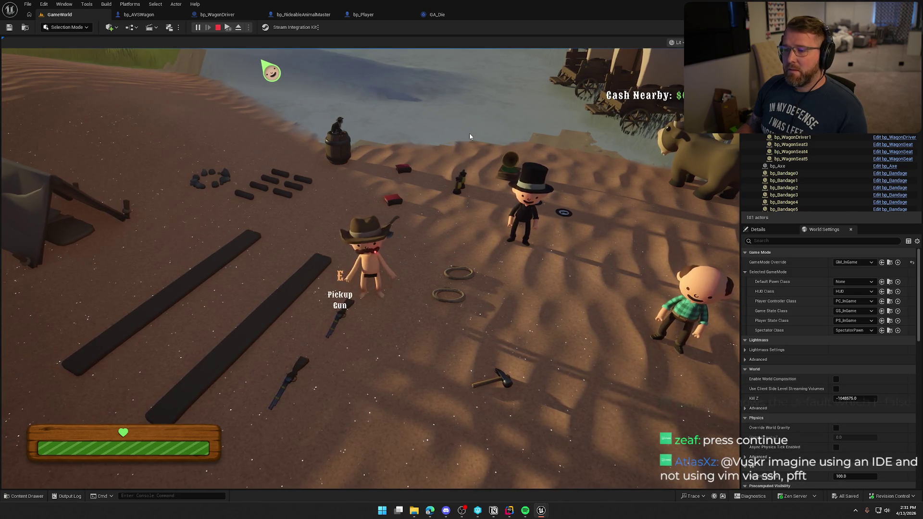
- Stop play, frame GA_Die around Branch and Cast To PC_InGame, then return to GameWorld
key(Escape)
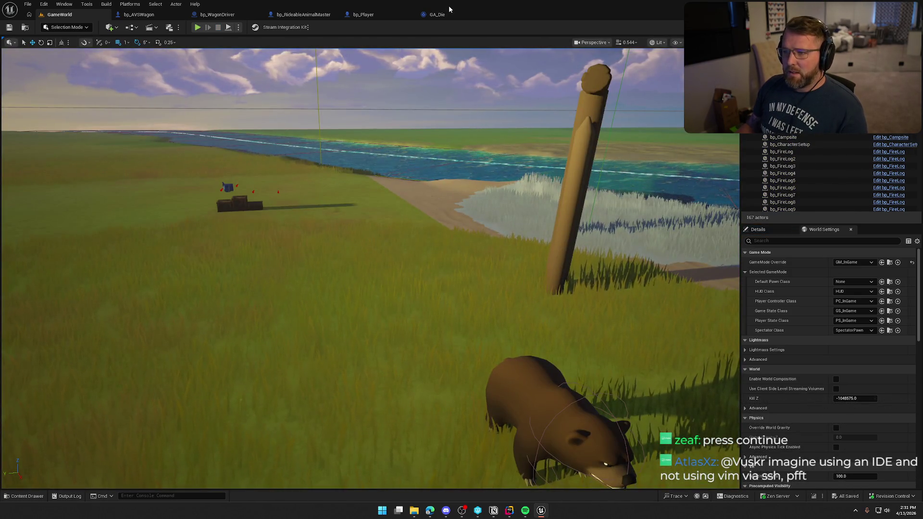
click(437, 15)
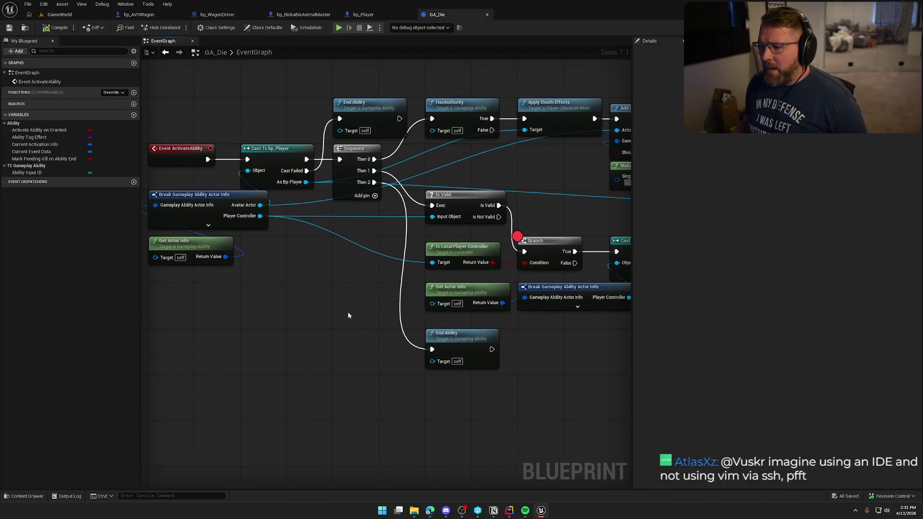
mouse_move(557, 209)
mouse_down()
mouse_move(392, 186)
mouse_move(415, 191)
mouse_up()
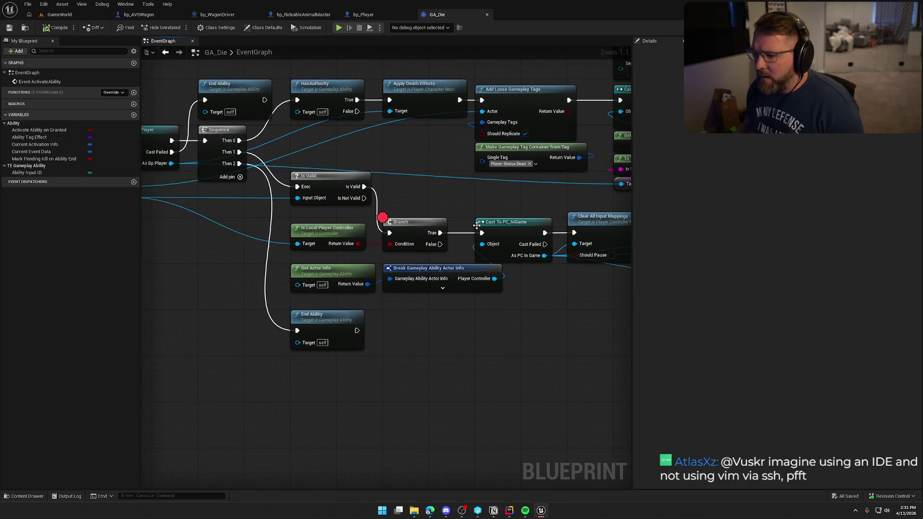
drag(512, 233, 487, 229)
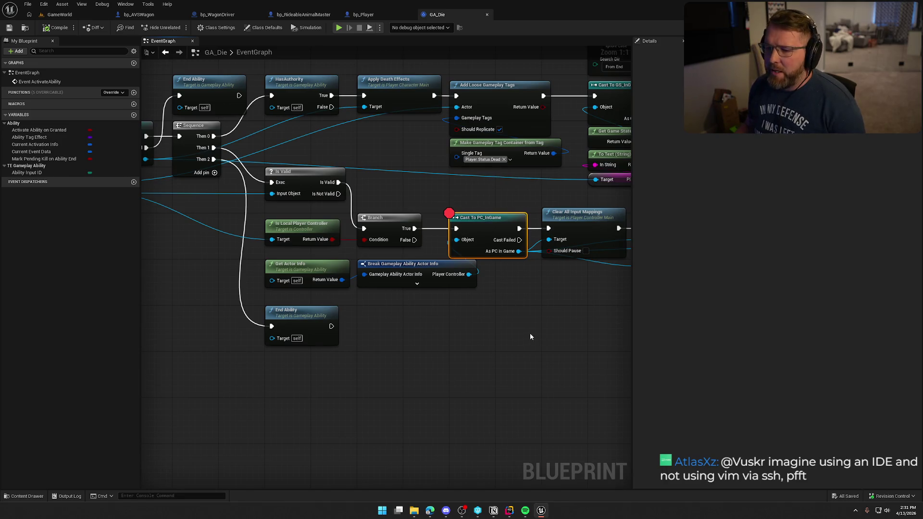
drag(529, 333, 552, 334)
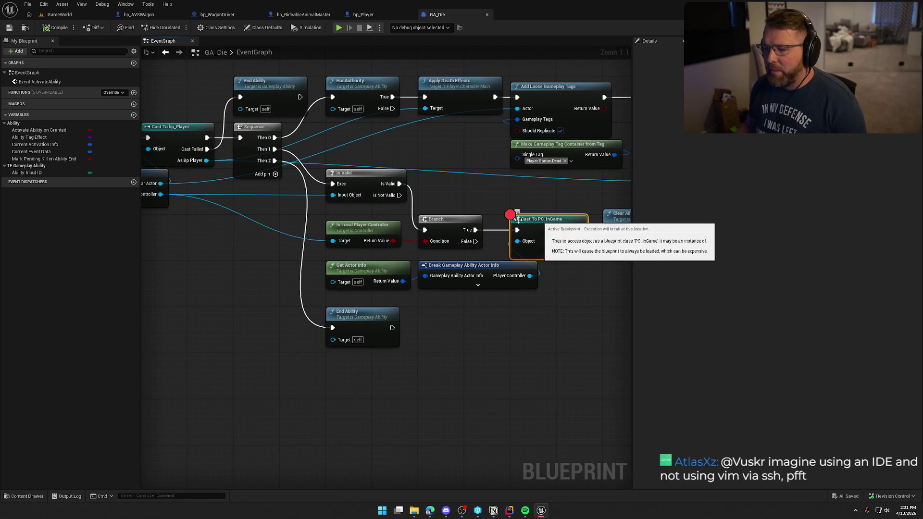
mouse_move(540, 347)
mouse_down()
mouse_move(365, 336)
mouse_move(417, 328)
mouse_up()
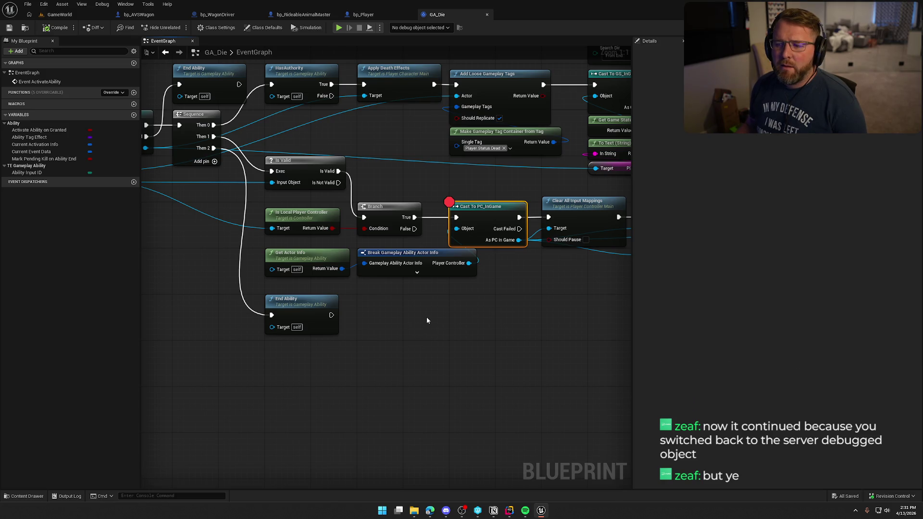
click(58, 15)
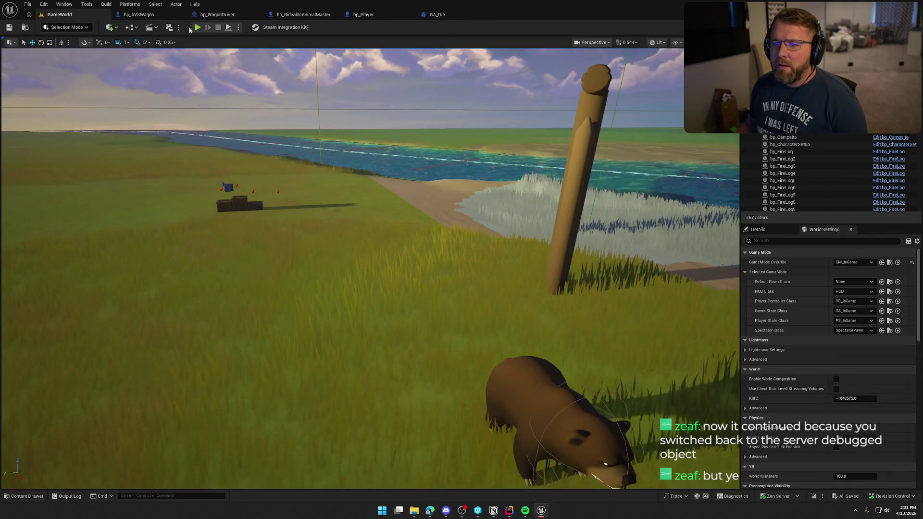
key(alt+p)
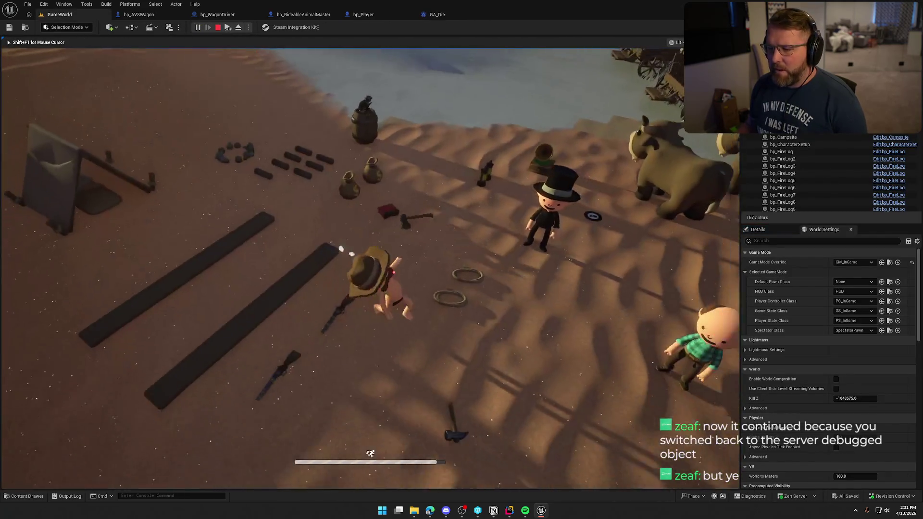
key(super)
key(Escape)
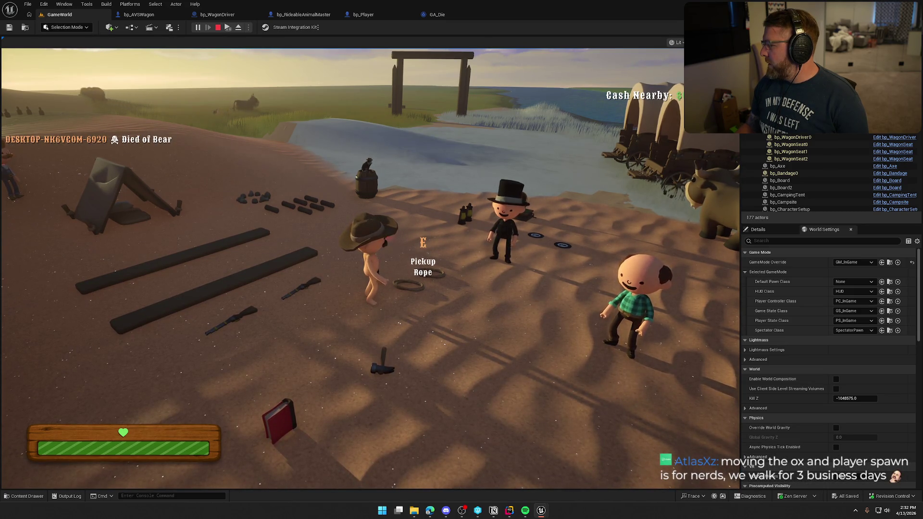
key(Escape)
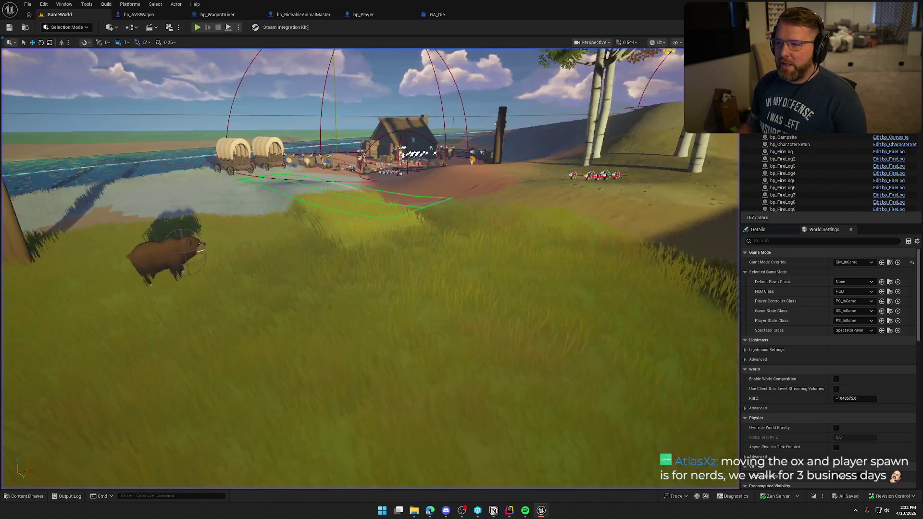
- Review GA_Die from Event ActivateAbility through Cast To PC_InGame, then start a new Play-in-Editor run
click(432, 15)
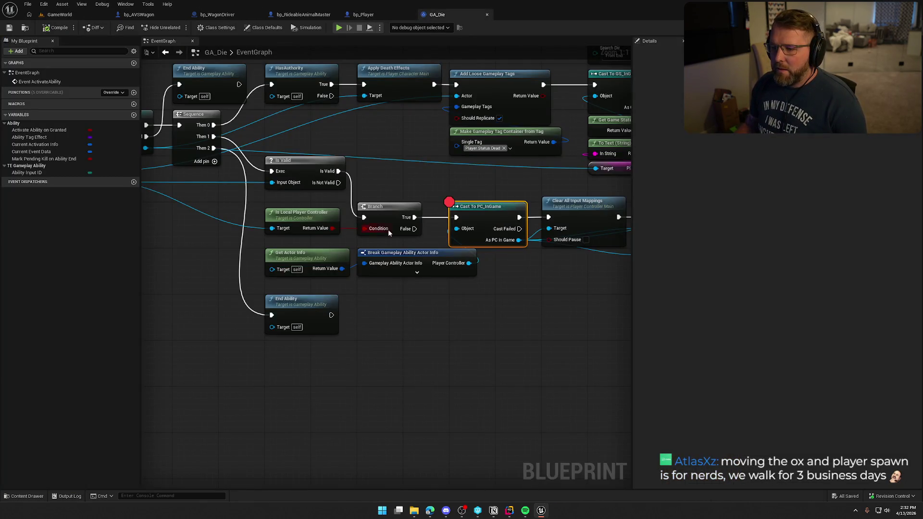
scroll(548, 158, down, 2)
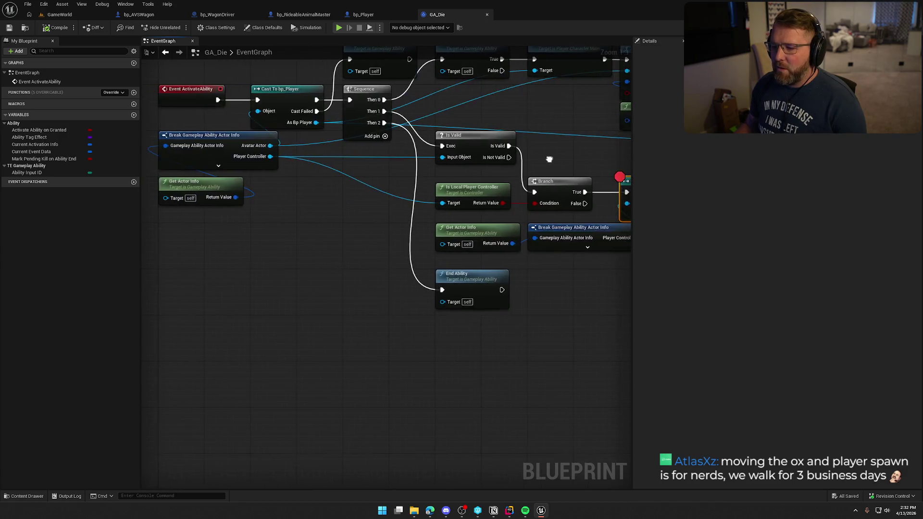
scroll(530, 208, up, 2)
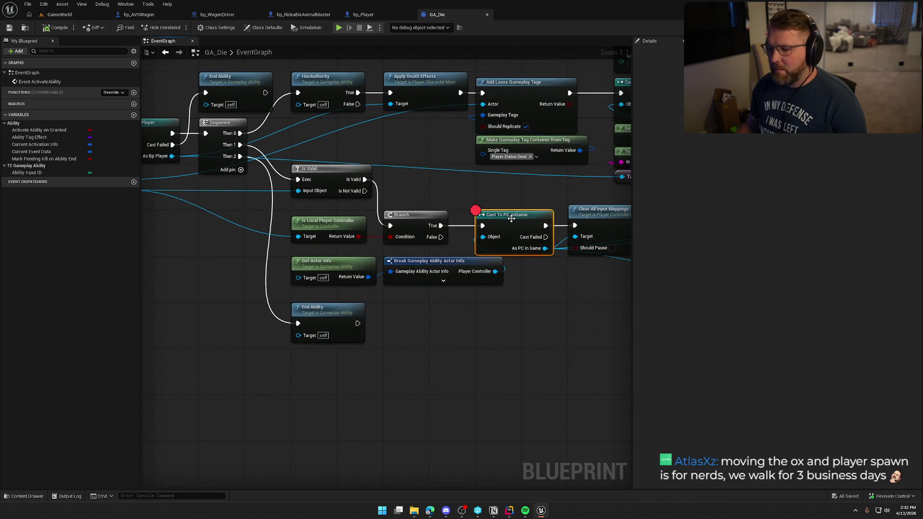
mouse_move(348, 318)
mouse_down()
mouse_move(500, 325)
mouse_move(491, 403)
mouse_up()
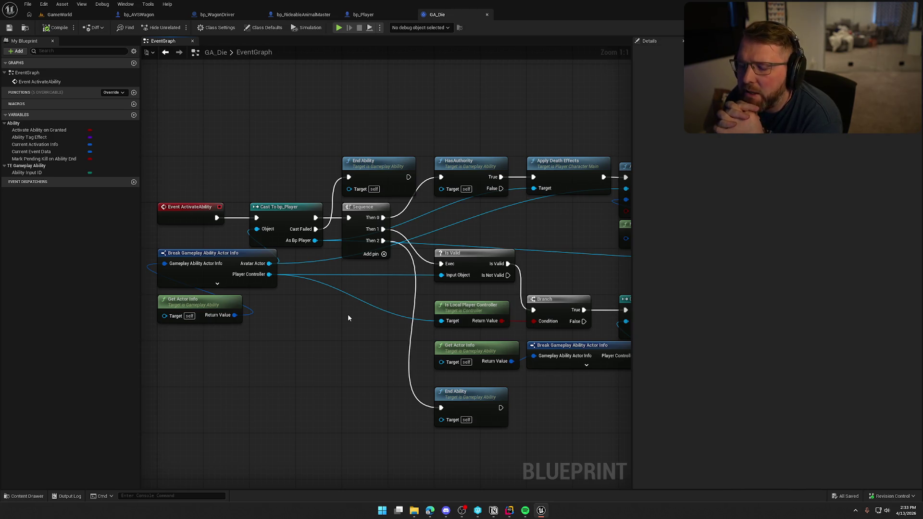
click(553, 308)
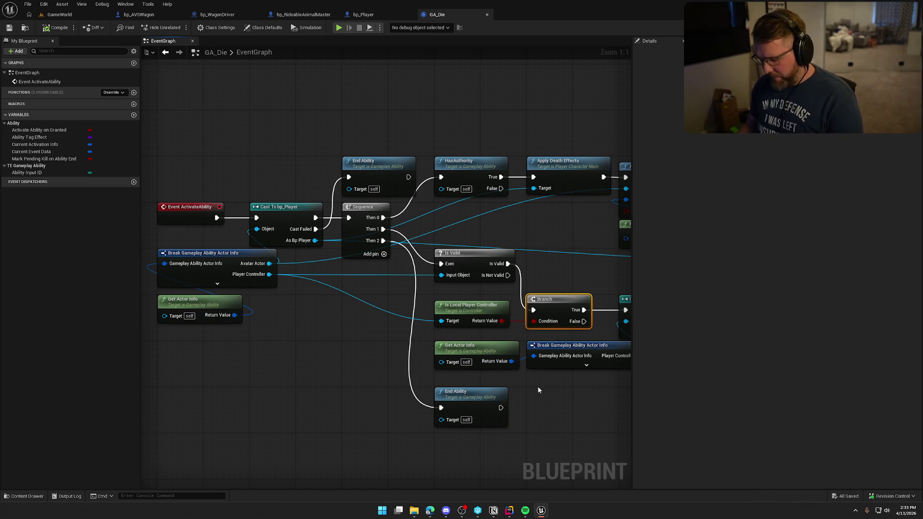
drag(537, 386, 479, 380)
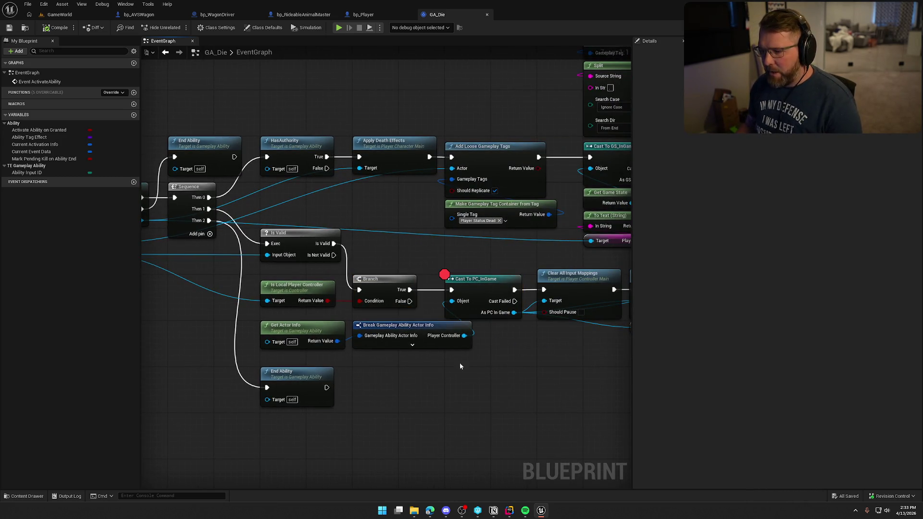
key(alt+p)
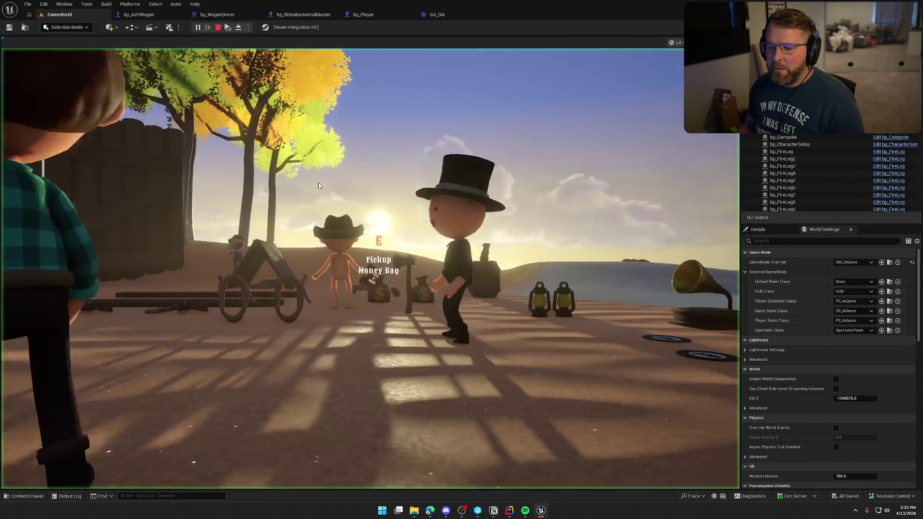
- Dismiss the Start menu, resume from the breakpoint, and stop the play session
key(super)
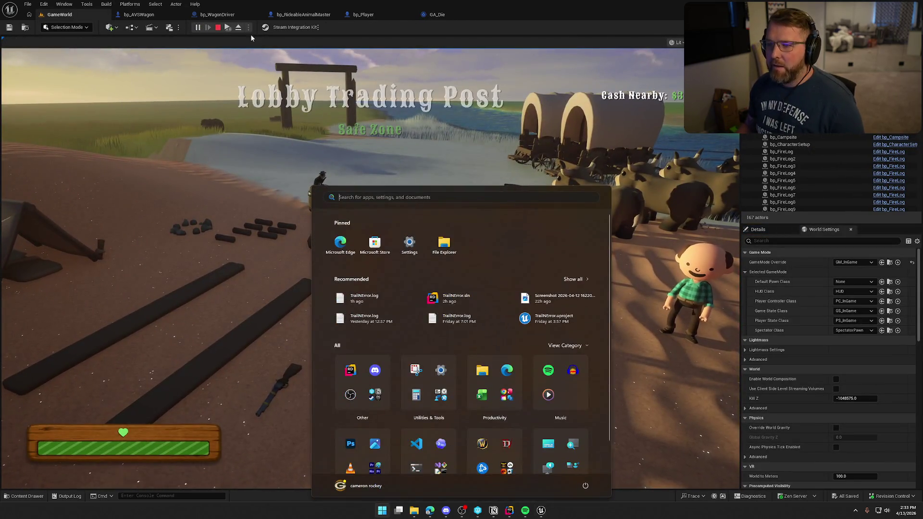
key(Escape)
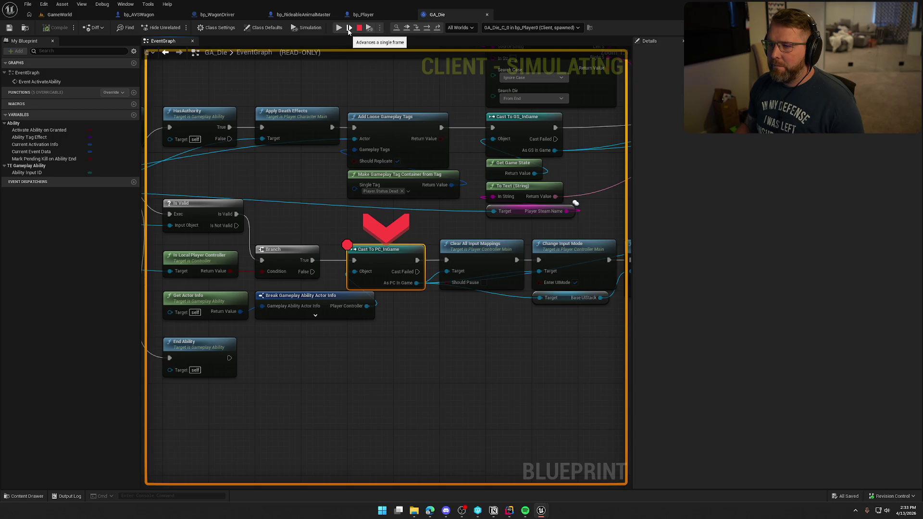
click(338, 28)
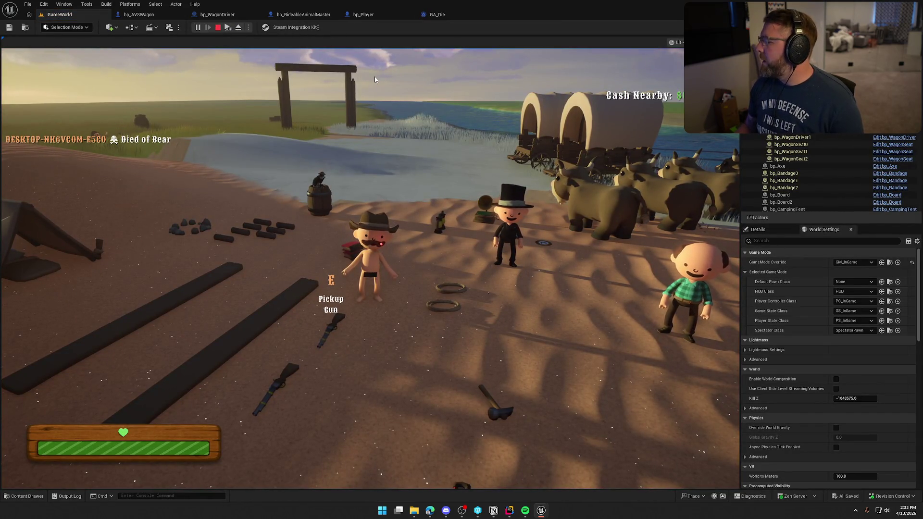
key(Escape)
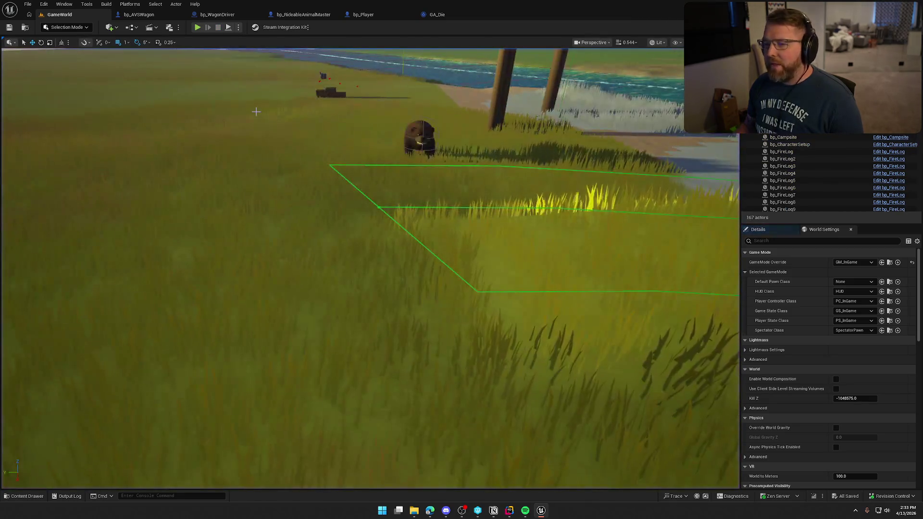
- Go through bp_Player to the GA_Die graph and centre it on the Is Valid branch
click(389, 16)
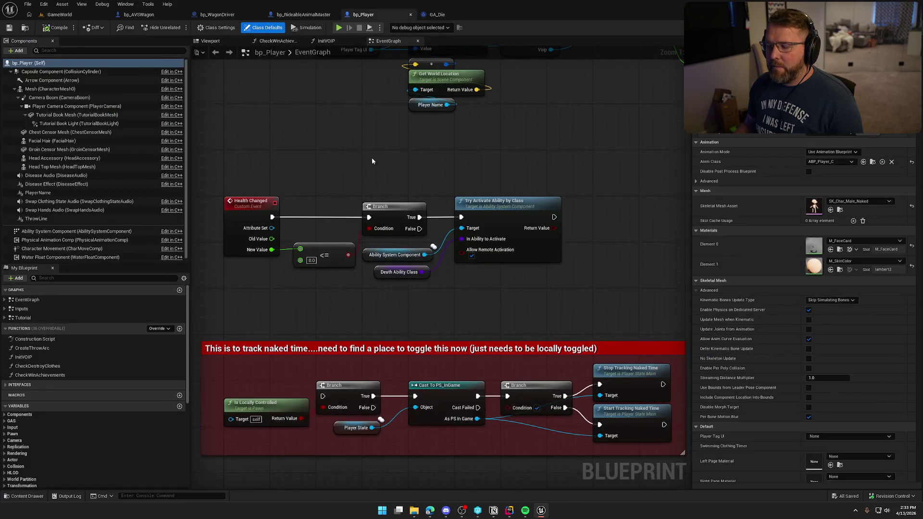
click(435, 14)
drag(383, 258, 436, 195)
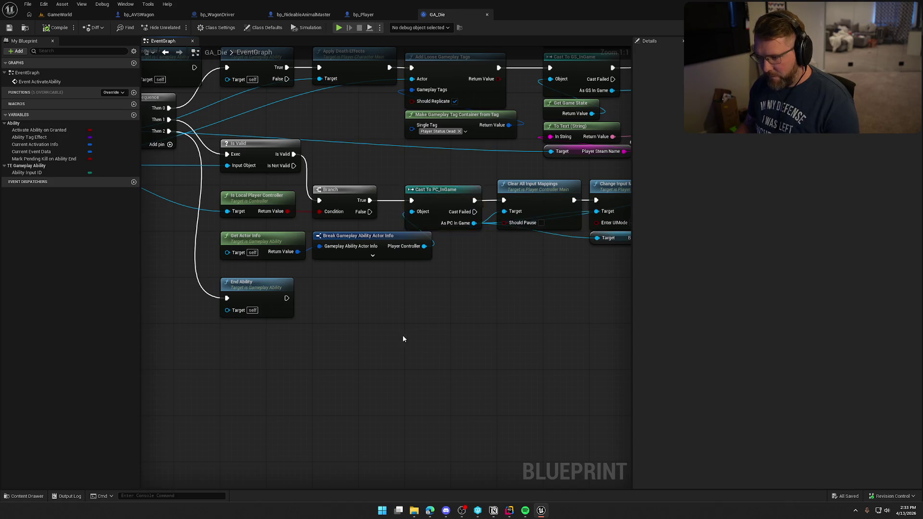
drag(400, 335, 476, 334)
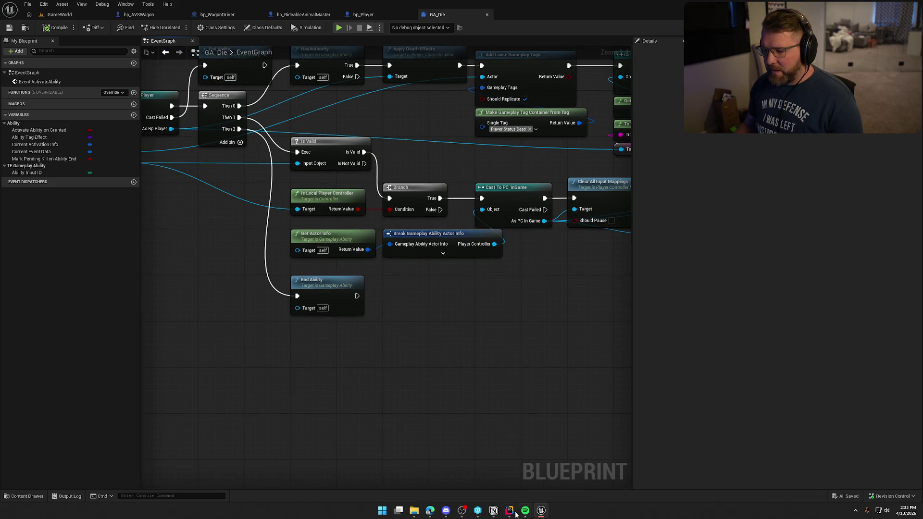
click(510, 511)
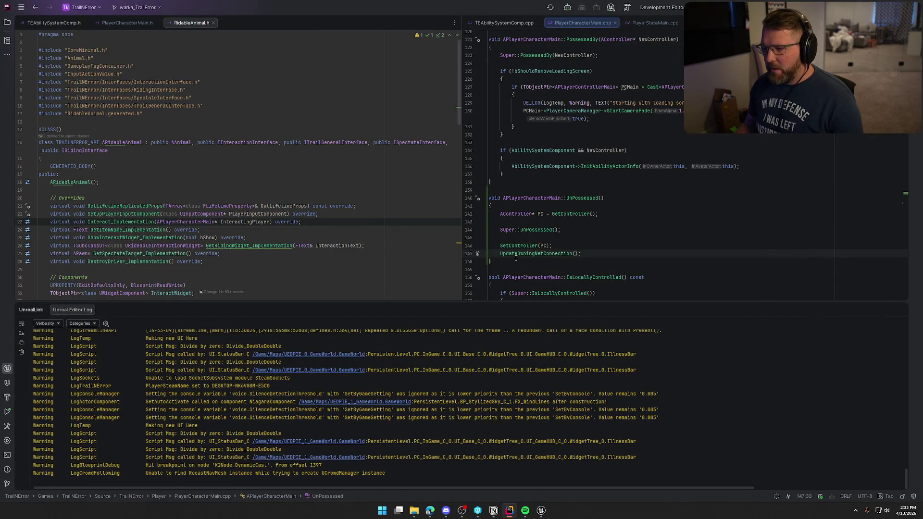
click(902, 311)
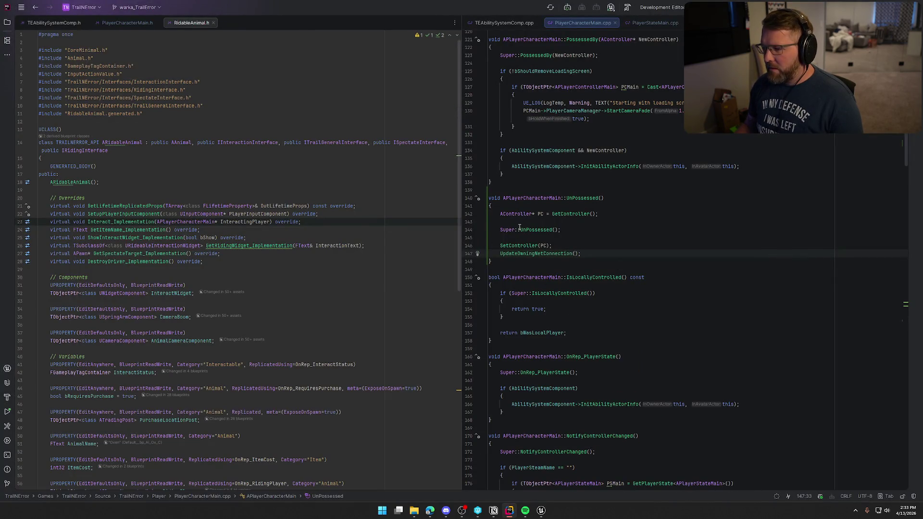
click(540, 511)
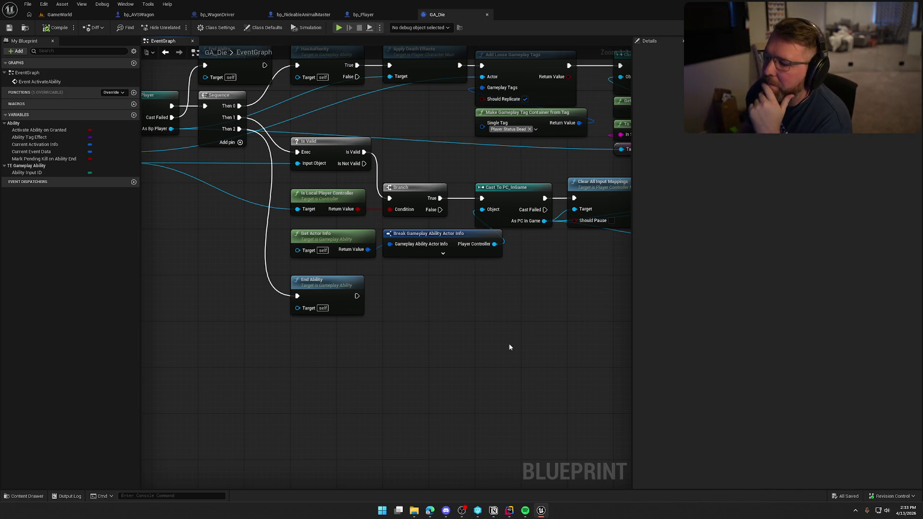
mouse_move(466, 354)
mouse_down()
mouse_move(566, 397)
mouse_move(537, 401)
mouse_up()
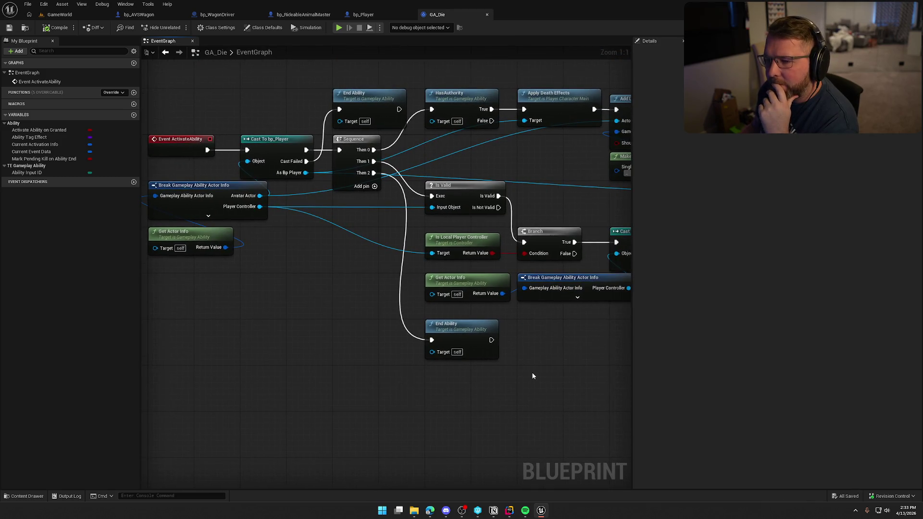
mouse_move(583, 351)
mouse_down()
mouse_move(336, 338)
mouse_move(387, 335)
mouse_move(274, 283)
mouse_up()
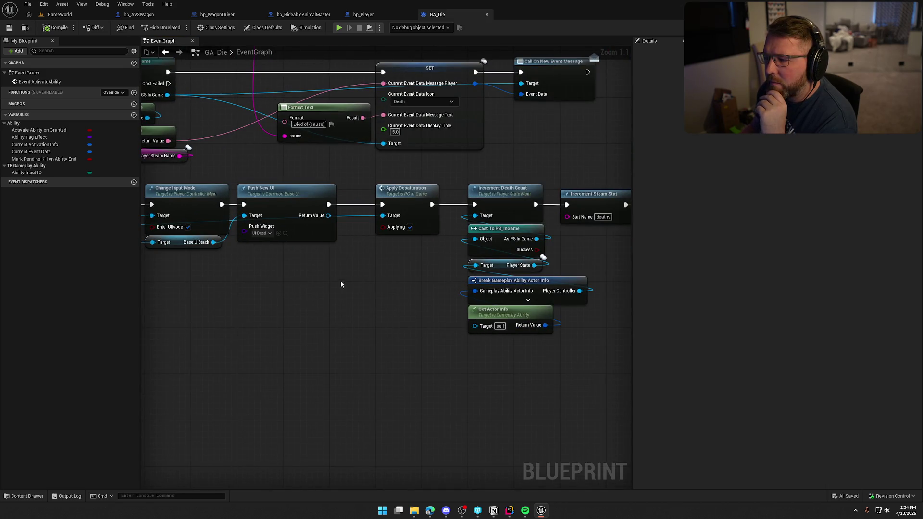
drag(340, 285, 193, 289)
drag(433, 288, 212, 277)
drag(323, 229, 530, 207)
mouse_move(181, 256)
mouse_down()
mouse_move(401, 291)
mouse_move(451, 330)
mouse_move(582, 334)
mouse_up()
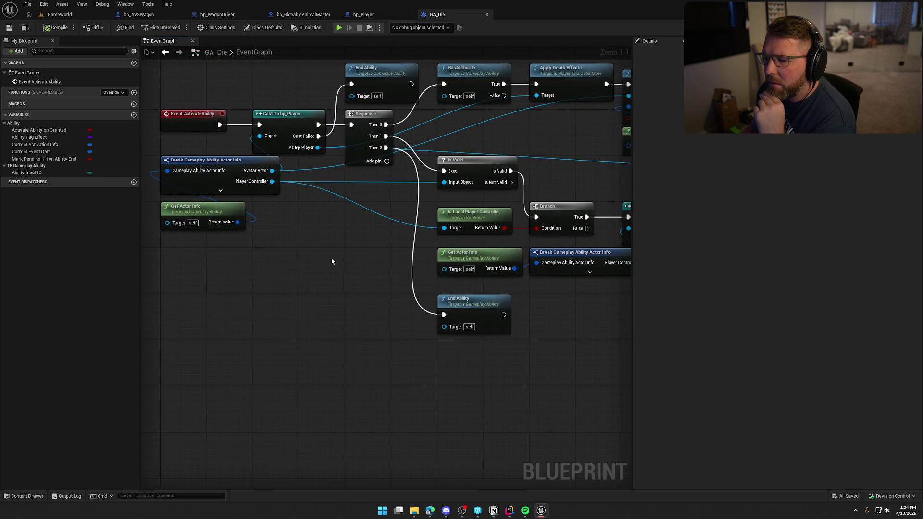
drag(360, 264, 144, 301)
drag(600, 196, 426, 204)
mouse_move(489, 349)
mouse_down()
mouse_move(505, 395)
mouse_move(487, 481)
mouse_move(223, 416)
mouse_move(373, 257)
mouse_move(465, 313)
mouse_move(511, 297)
mouse_up()
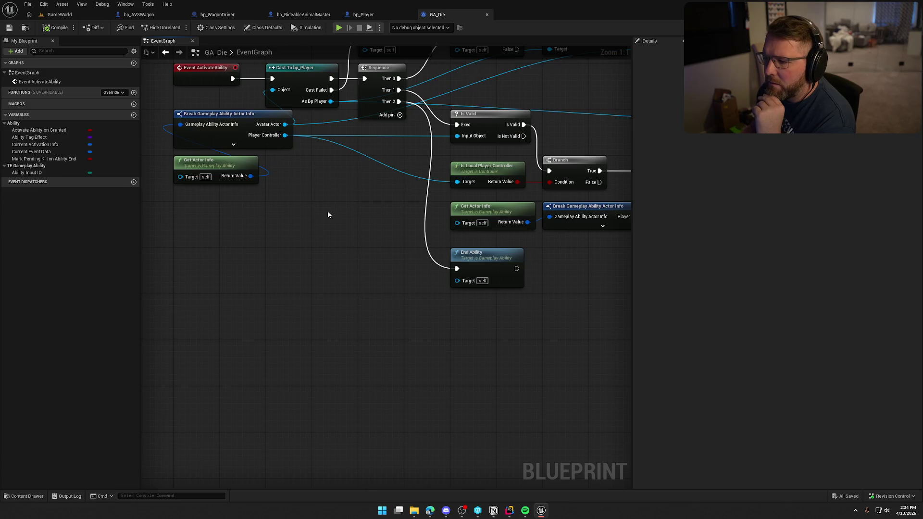
mouse_move(370, 217)
mouse_down()
mouse_move(270, 224)
mouse_move(293, 240)
mouse_up()
- Add an Is Locally Controlled node from the As Bp Player output
drag(222, 149, 308, 224)
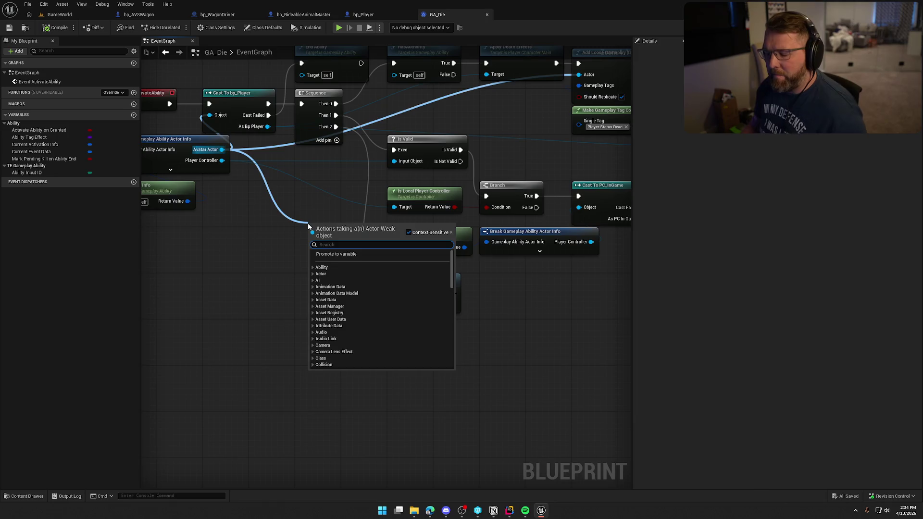
text(is locall)
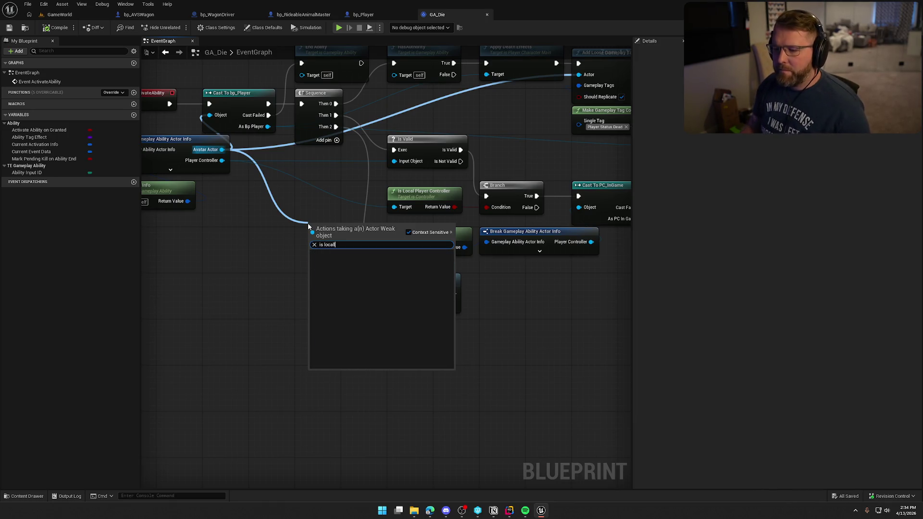
click(303, 197)
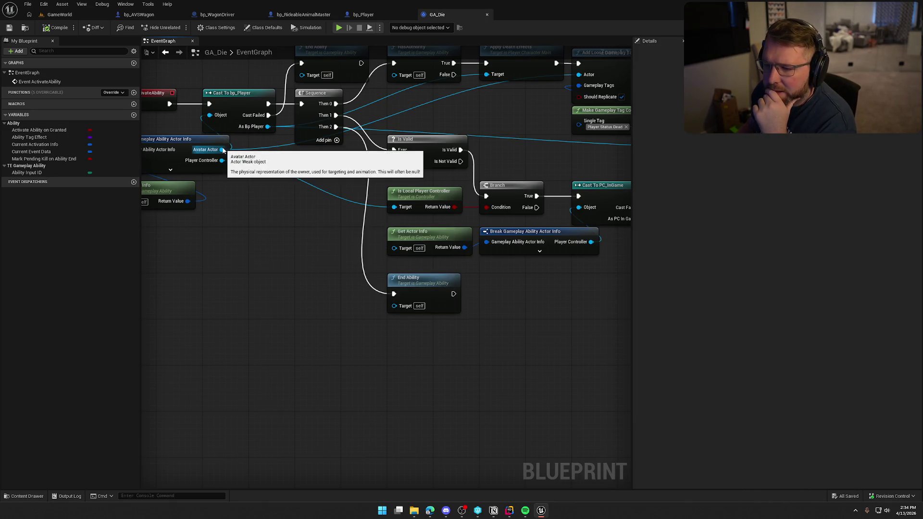
scroll(334, 264, up, 1)
drag(290, 110, 311, 221)
text(is locall)
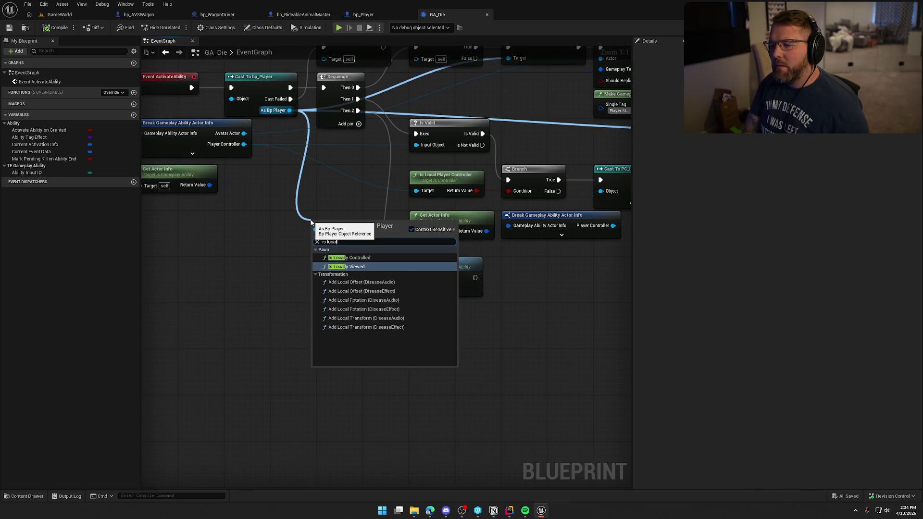
key(Return)
mouse_move(329, 252)
mouse_down()
mouse_move(343, 213)
mouse_move(432, 230)
mouse_move(490, 223)
mouse_up()
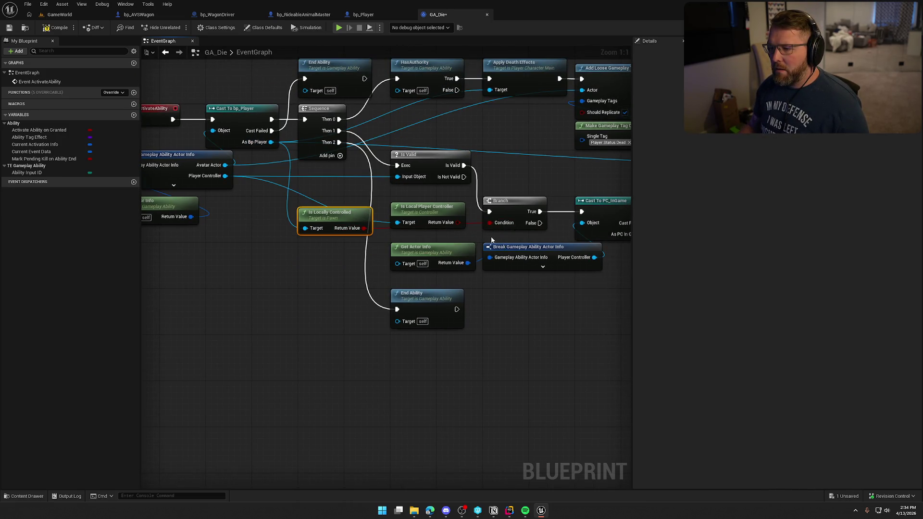
- Save GA_Die, put Is Locally Controlled where Is Local Player Controller was, and play-test GameWorld
key(ctrl+s)
click(335, 345)
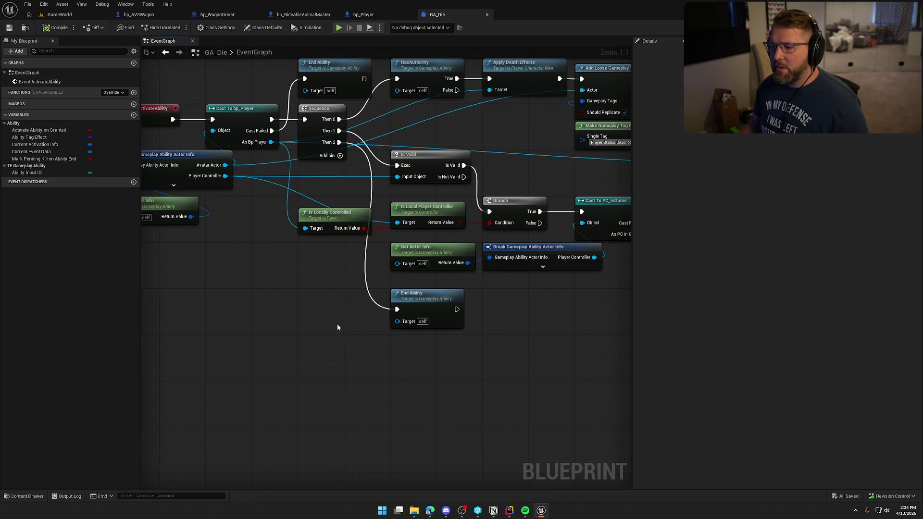
mouse_move(438, 212)
mouse_down()
mouse_move(295, 238)
mouse_move(277, 269)
mouse_up()
drag(340, 217, 432, 212)
click(315, 247)
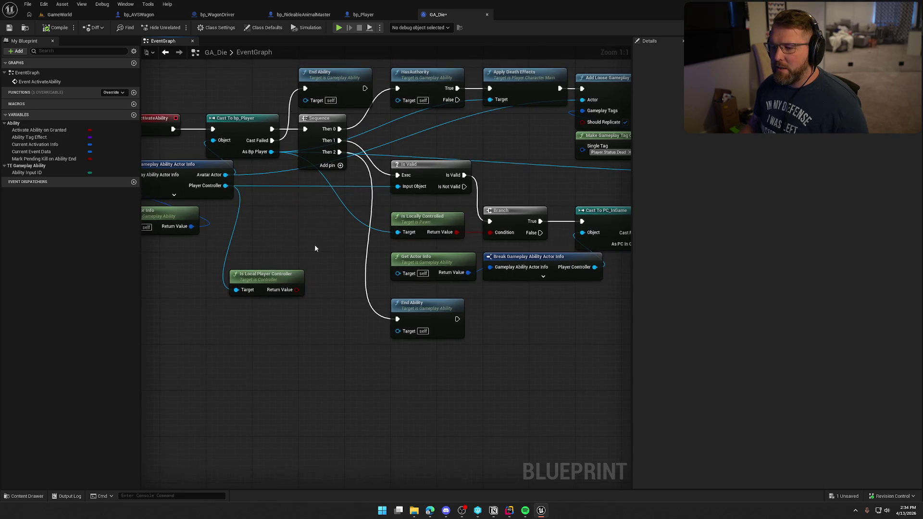
click(59, 14)
key(alt+p)
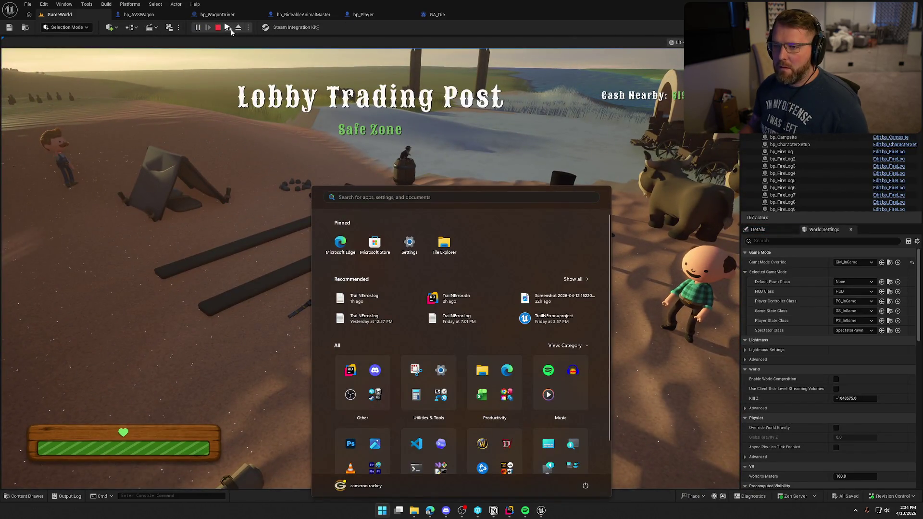
- Play through a death, check GA_Die, then run and stop a second play test
click(282, 89)
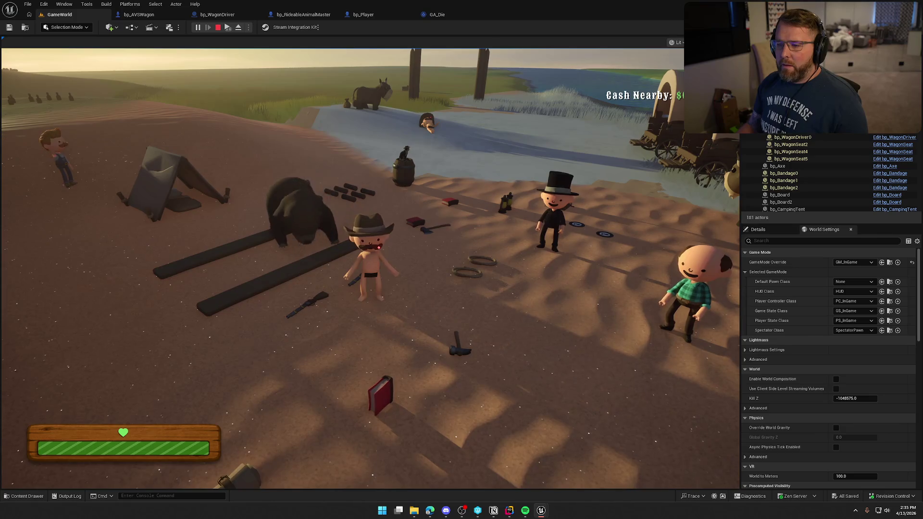
key(Escape)
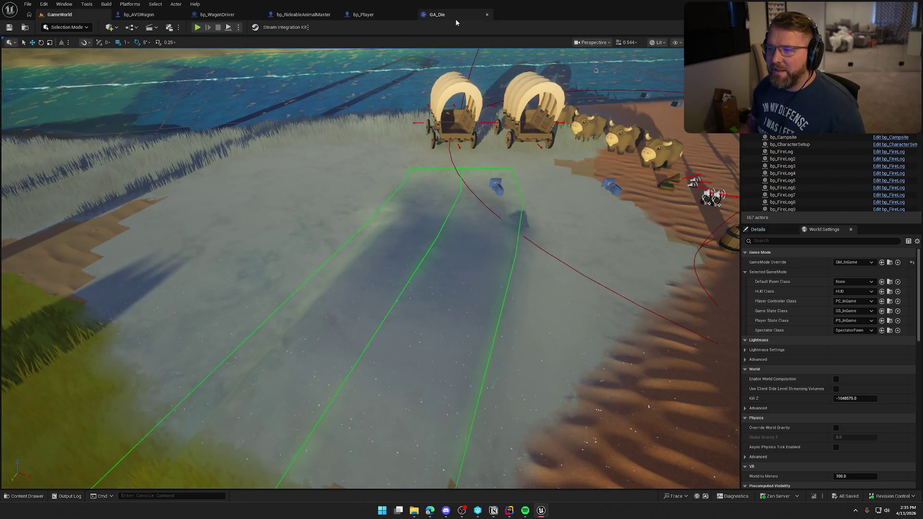
click(454, 15)
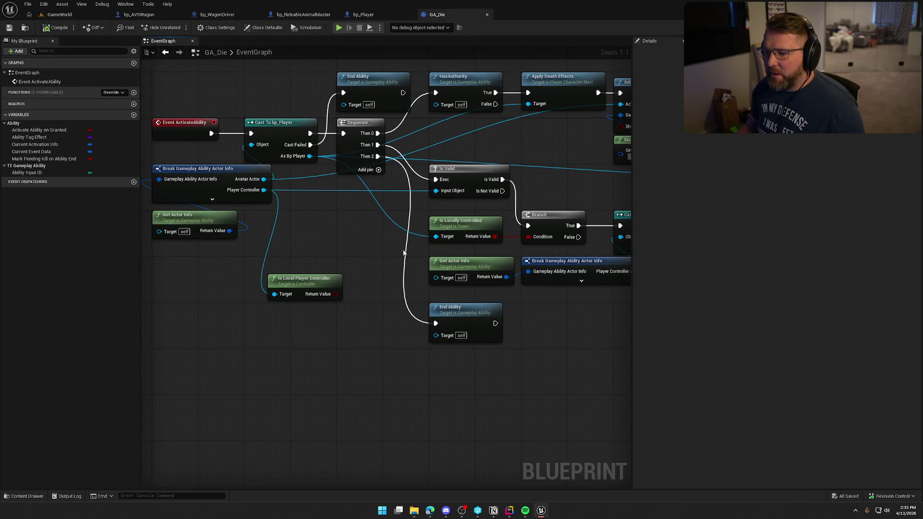
click(62, 16)
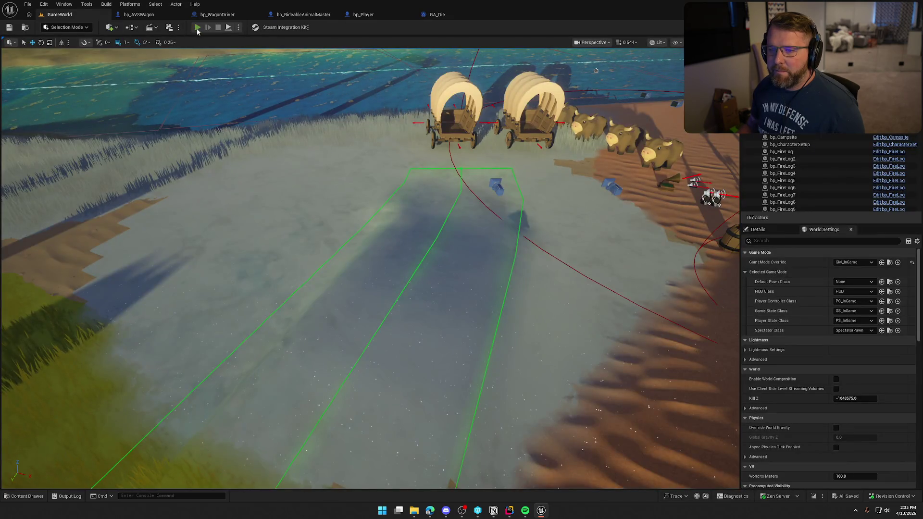
click(198, 27)
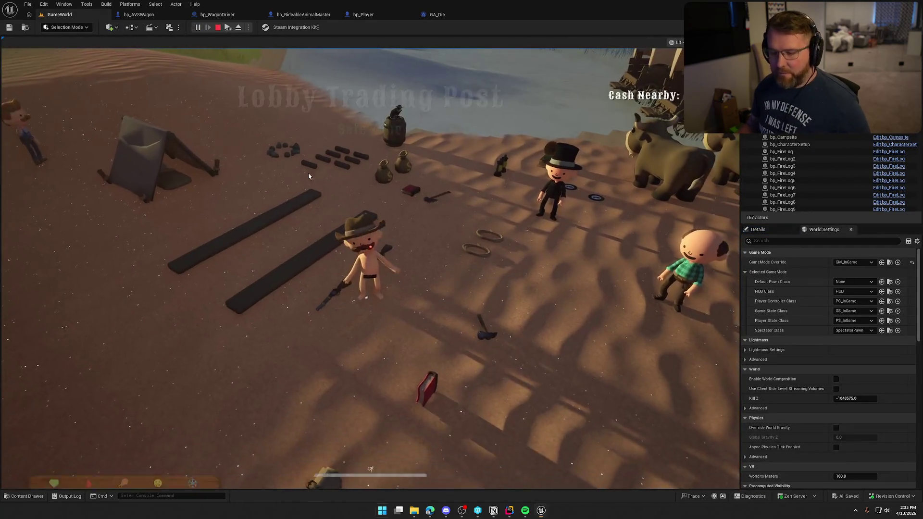
key(super)
key(super)
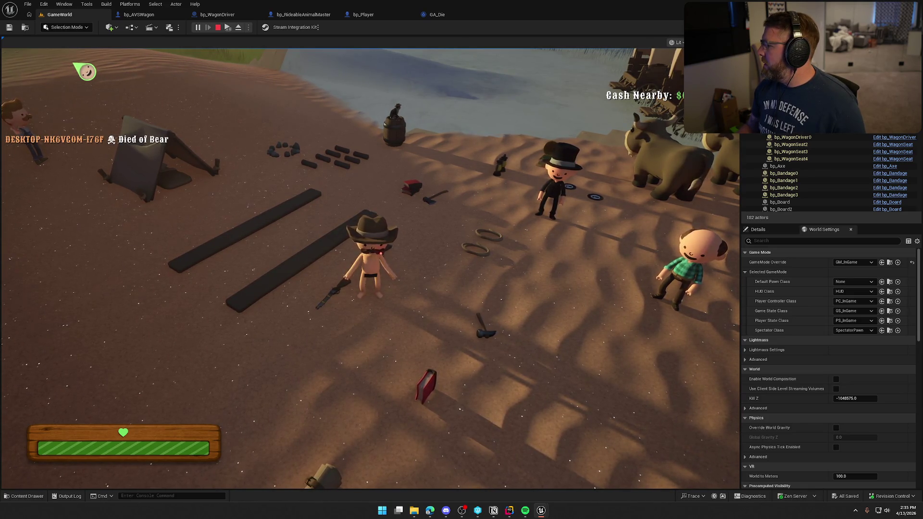
key(Escape)
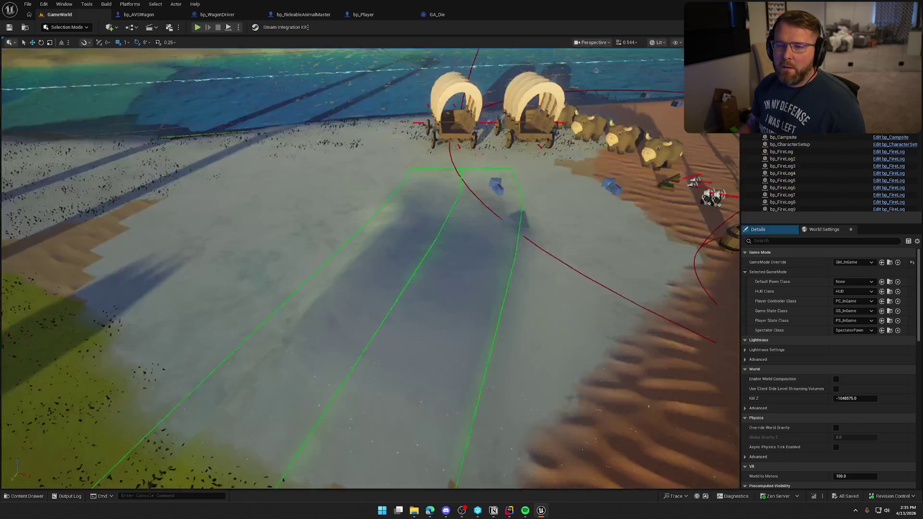
click(436, 14)
drag(307, 282, 344, 233)
drag(499, 253, 264, 231)
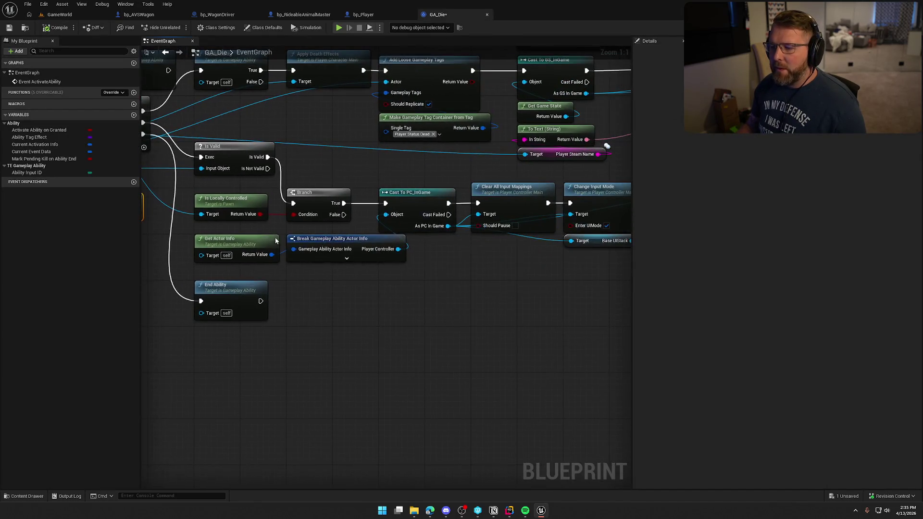
drag(364, 359, 493, 358)
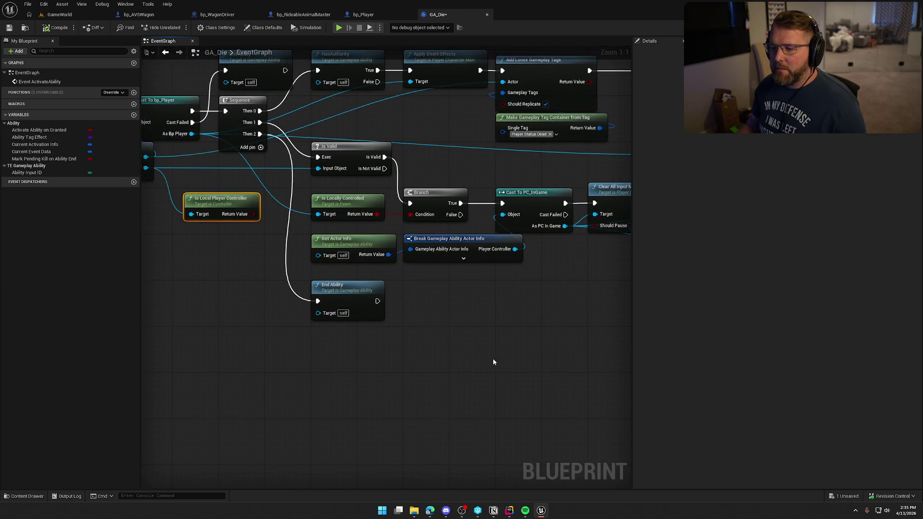
drag(507, 266, 298, 240)
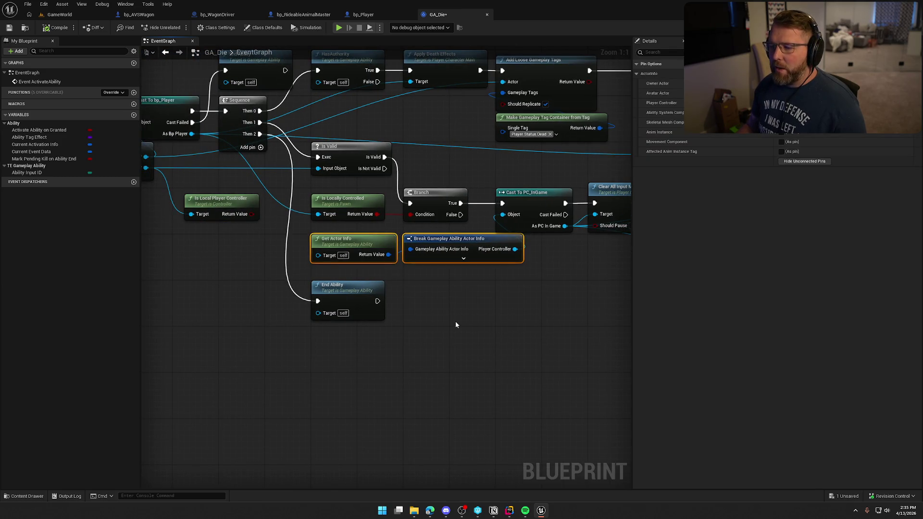
mouse_move(418, 240)
mouse_down()
mouse_move(391, 311)
mouse_move(333, 224)
mouse_up()
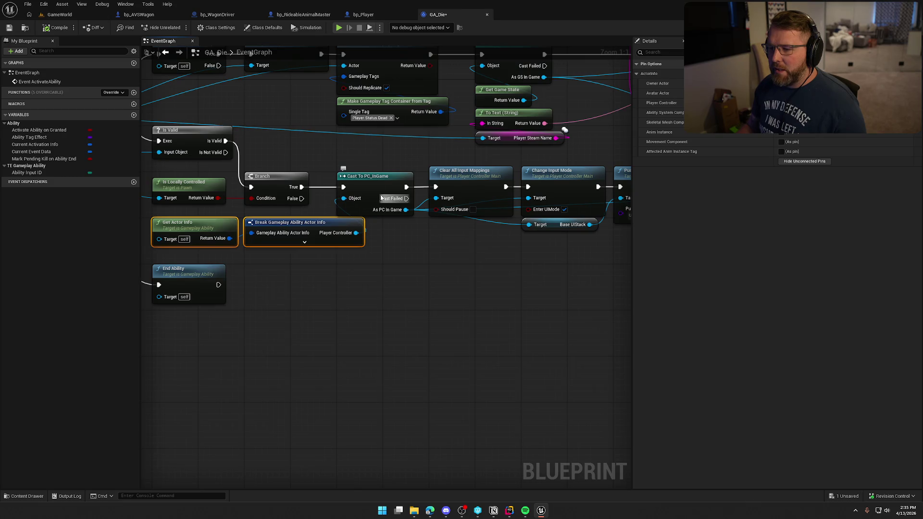
click(406, 269)
drag(406, 269, 476, 294)
mouse_move(257, 226)
mouse_down()
mouse_move(477, 302)
mouse_move(571, 306)
mouse_up()
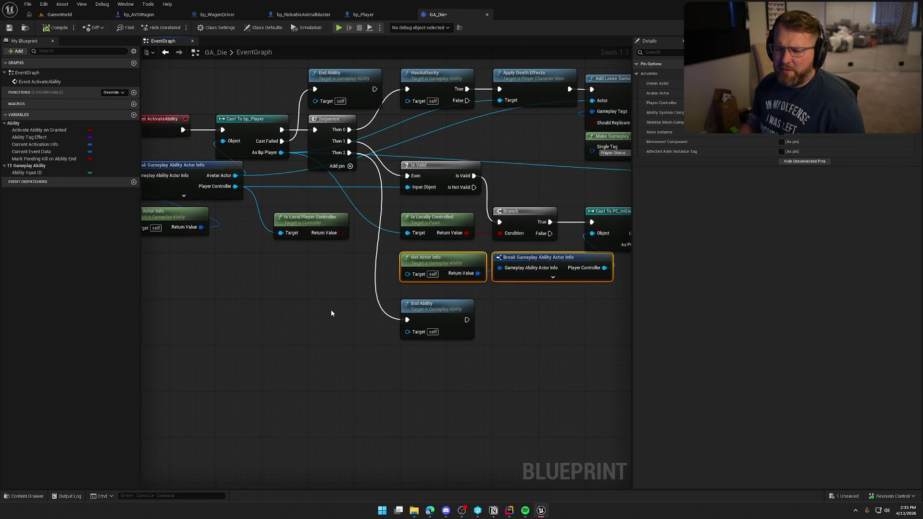
drag(330, 313, 344, 277)
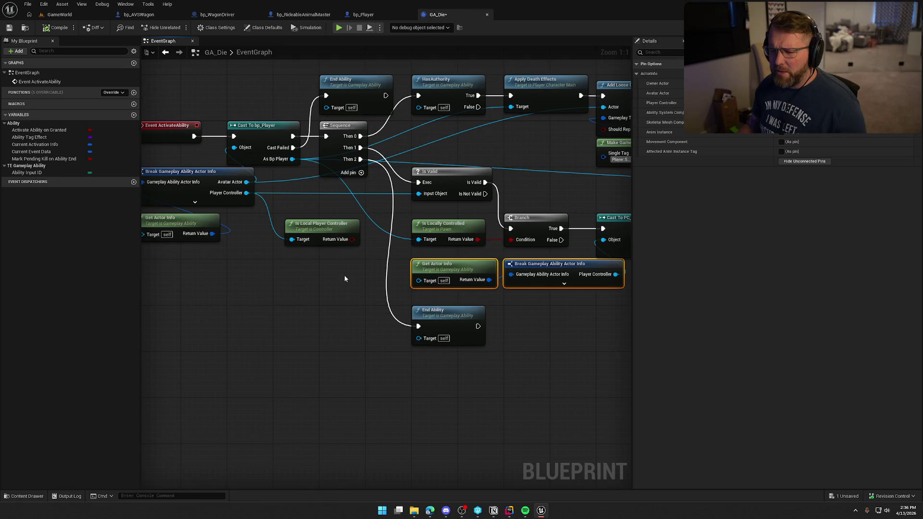
drag(339, 315, 151, 319)
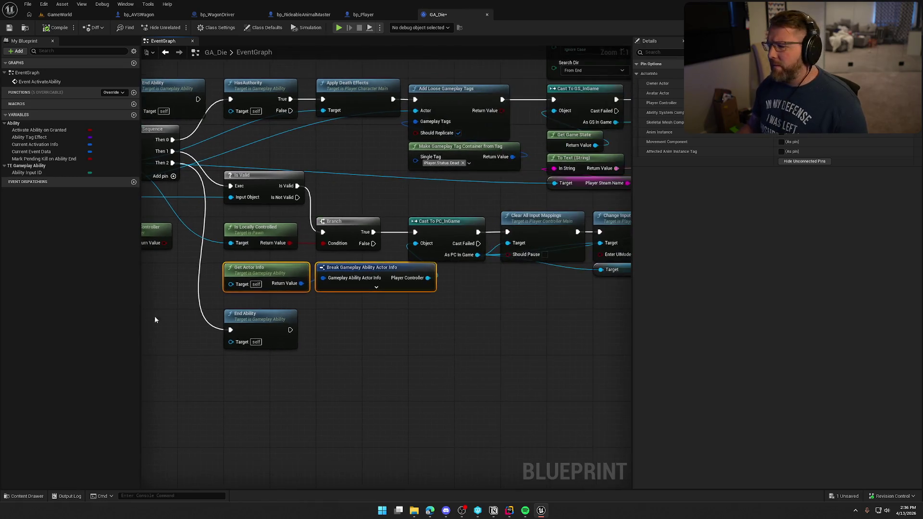
mouse_move(402, 366)
mouse_down()
mouse_move(344, 329)
mouse_move(159, 322)
mouse_move(515, 323)
mouse_move(465, 360)
mouse_move(552, 397)
mouse_move(326, 334)
mouse_up()
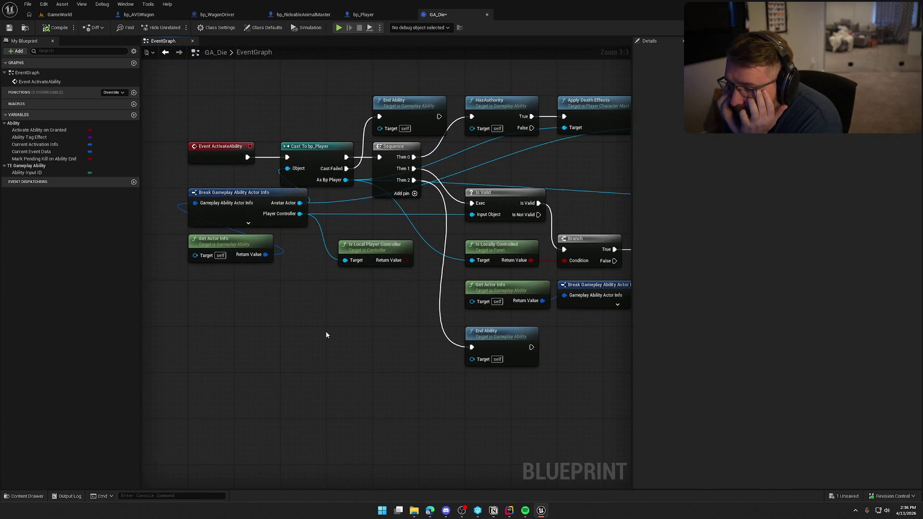
click(266, 208)
mouse_move(322, 333)
mouse_down()
mouse_move(362, 340)
mouse_move(308, 355)
mouse_move(328, 351)
mouse_move(52, 335)
mouse_move(6, 320)
mouse_up()
drag(476, 305, 156, 308)
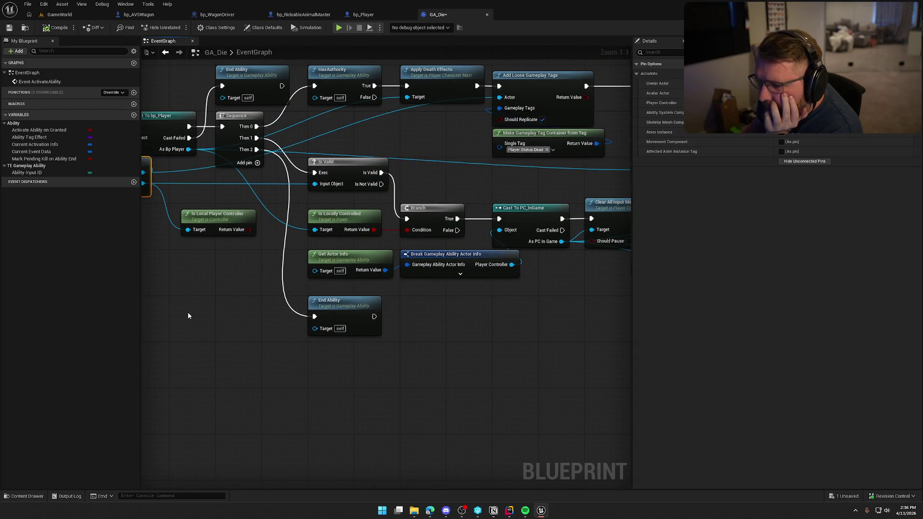
drag(227, 321, 312, 326)
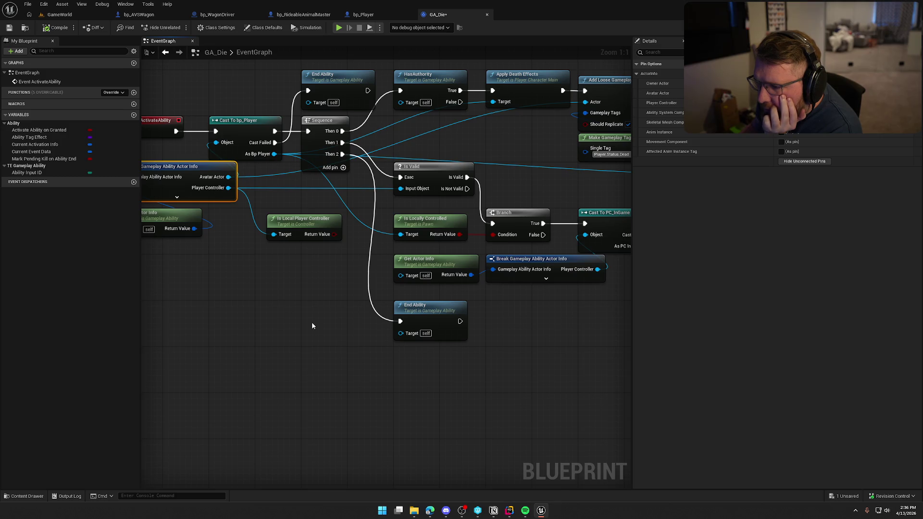
click(509, 511)
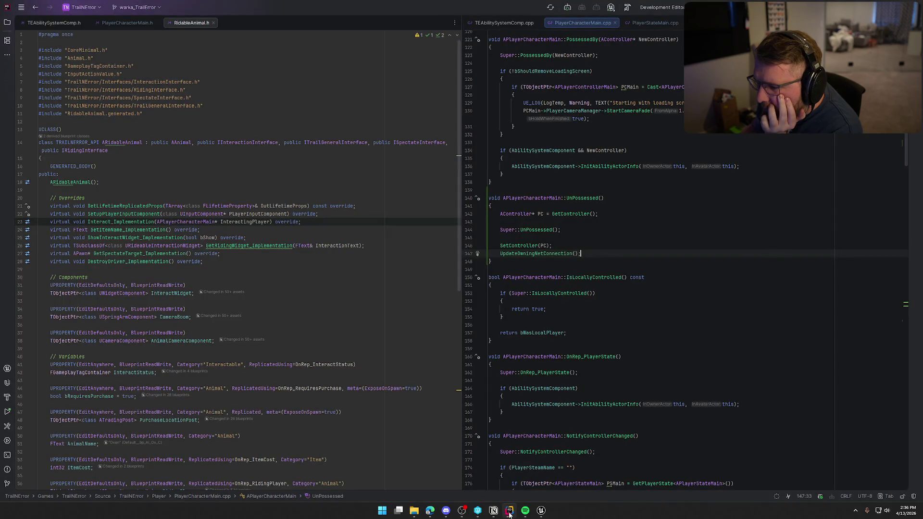
click(544, 512)
mouse_move(275, 154)
mouse_down()
mouse_move(515, 315)
mouse_move(542, 305)
mouse_move(286, 321)
mouse_move(292, 305)
mouse_up()
- Add a Get Controller node and wire it into Cast To PC_InGame's Object
text(get player cont)
key(BackSpace)
key(BackSpace)
text(ntr)
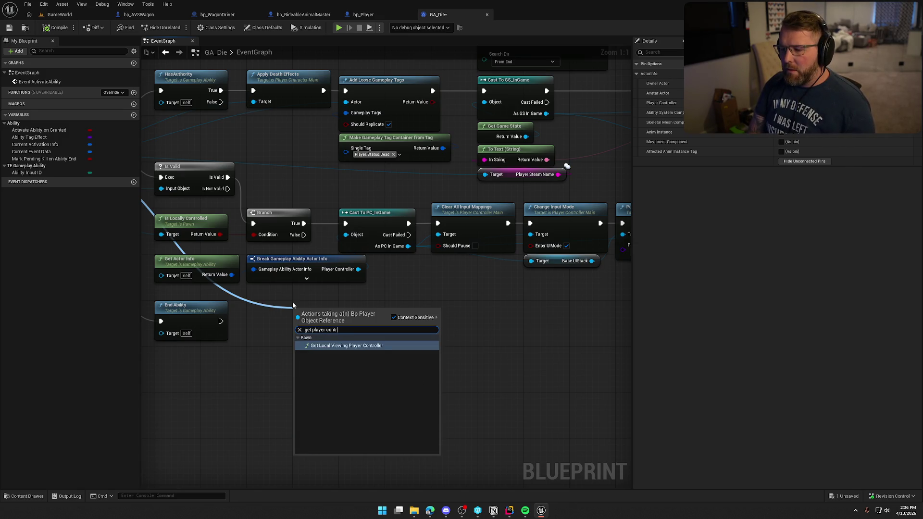
key(BackSpace)
key(BackSpace)
key(BackSpace)
key(BackSpace)
text(controller)
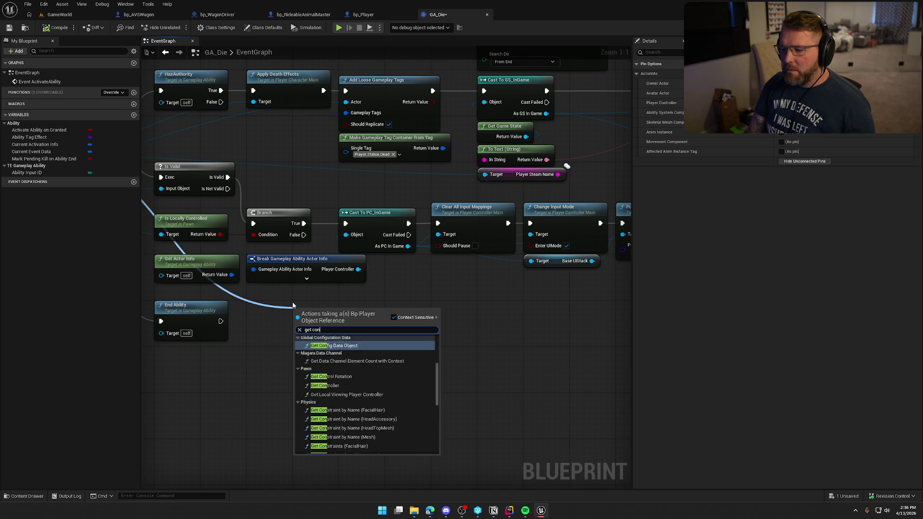
key(Return)
drag(293, 305, 391, 306)
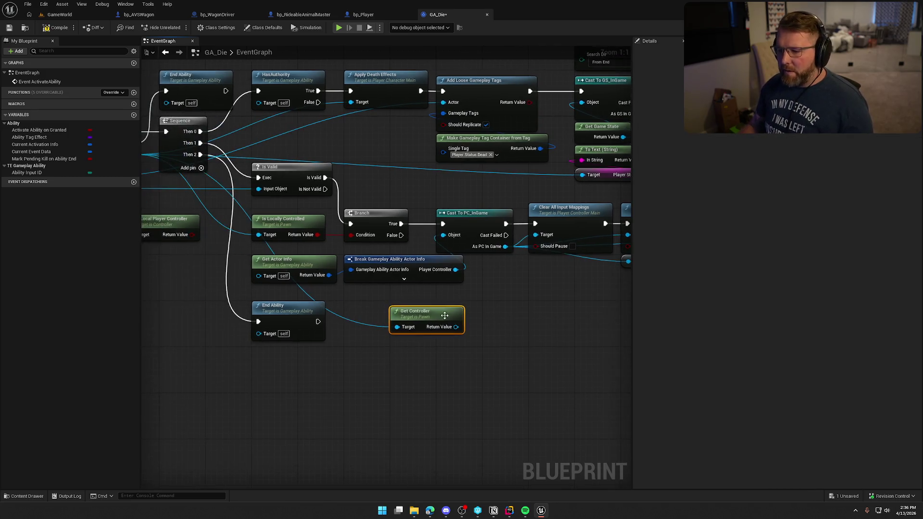
drag(445, 236, 443, 235)
- Move the old actor info nodes aside and also wire Get Controller into Get Player State's Target
click(365, 276)
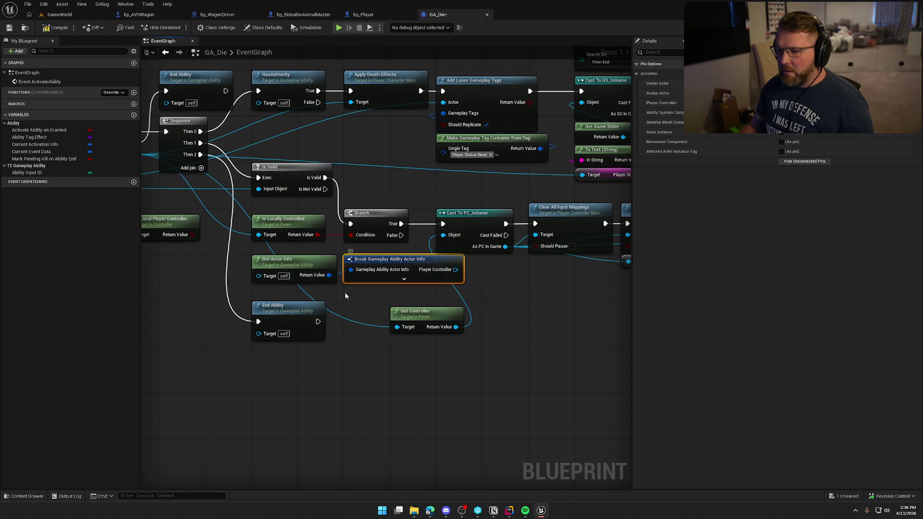
drag(340, 270, 312, 471)
mouse_move(416, 317)
mouse_down()
mouse_move(301, 264)
mouse_move(277, 268)
mouse_up()
mouse_move(390, 317)
mouse_down()
mouse_move(431, 315)
mouse_move(200, 314)
mouse_up()
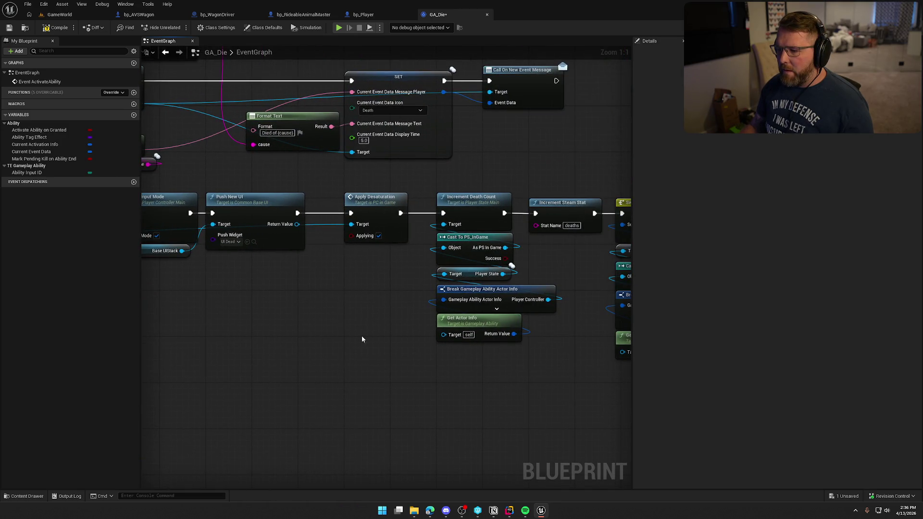
scroll(517, 301, down, 3)
mouse_move(388, 374)
mouse_down()
mouse_move(568, 344)
mouse_move(387, 322)
mouse_move(414, 302)
mouse_up()
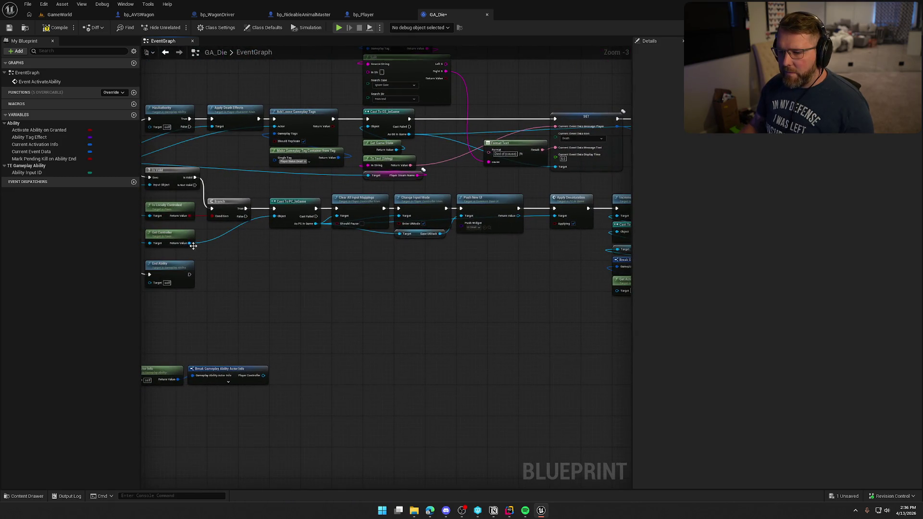
mouse_move(190, 242)
mouse_down()
mouse_move(625, 299)
mouse_move(473, 261)
mouse_move(495, 260)
mouse_move(501, 248)
mouse_up()
- Duplicate the other Break and Get Actor Info pair and survey the whole death graph
drag(423, 303, 495, 266)
key(ctrl+c)
key(ctrl+v)
scroll(381, 323, up, 3)
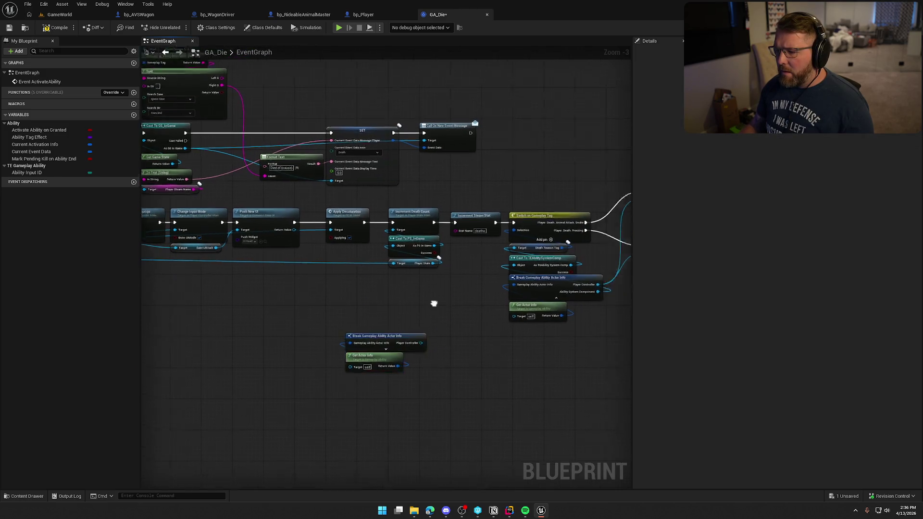
drag(382, 323, 246, 323)
drag(529, 334, 425, 337)
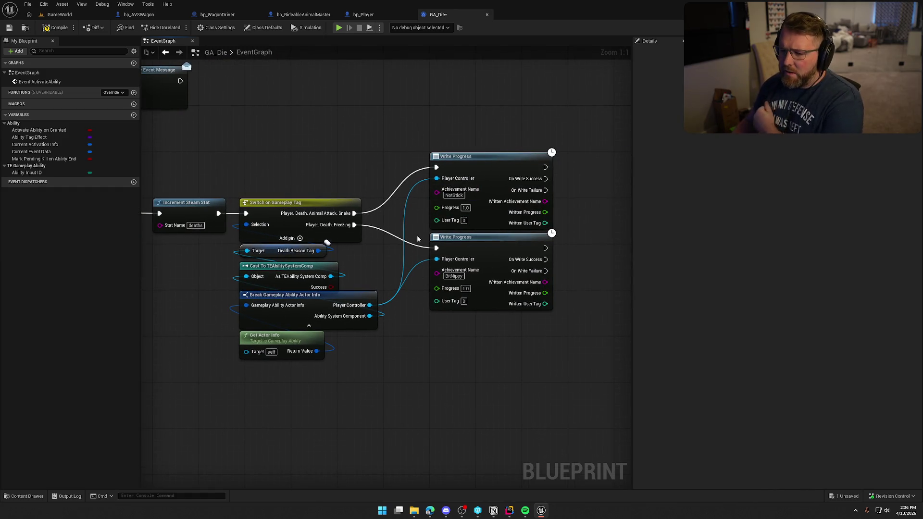
drag(223, 300, 397, 277)
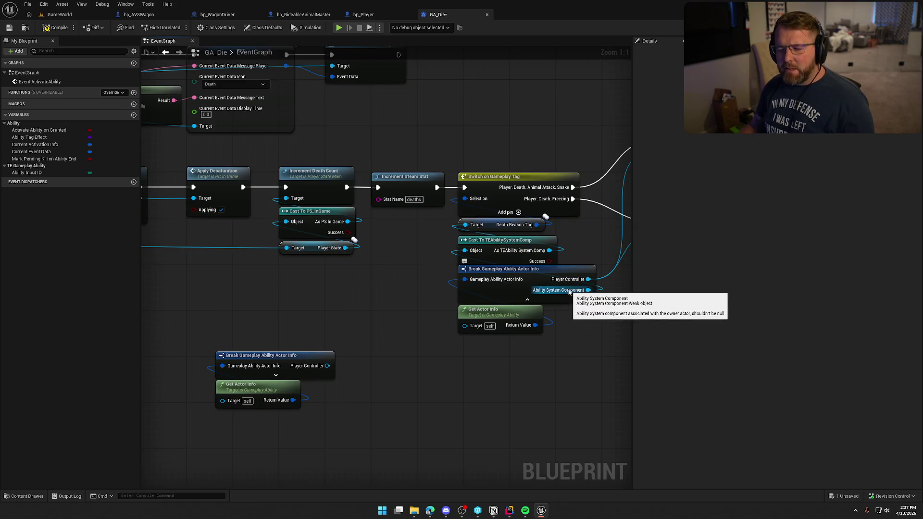
scroll(285, 299, down, 2)
mouse_move(285, 299)
mouse_down()
mouse_move(405, 286)
mouse_move(549, 292)
mouse_up()
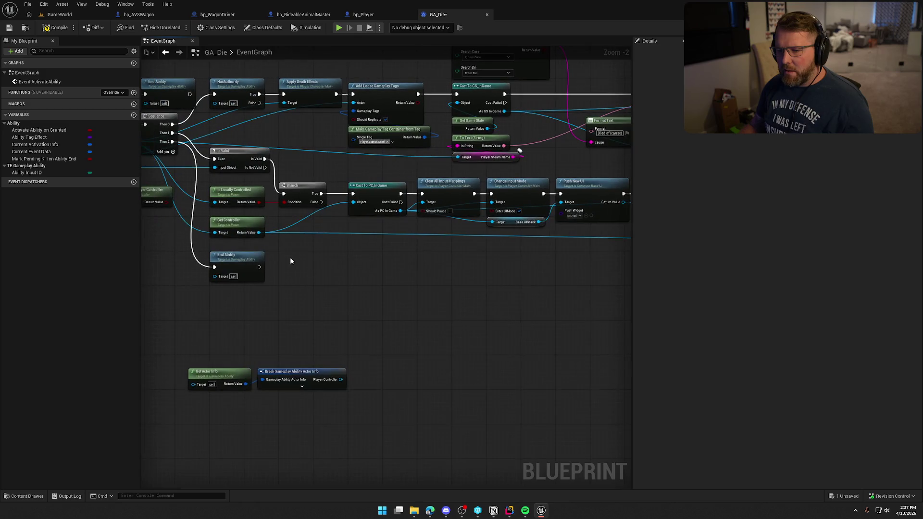
scroll(177, 283, down, 2)
drag(176, 284, 500, 286)
- Pull the Player Controller wires off the Break node and draw a wire from As PC In Game
mouse_move(609, 267)
mouse_down()
mouse_move(357, 263)
mouse_move(152, 244)
mouse_move(233, 247)
mouse_up()
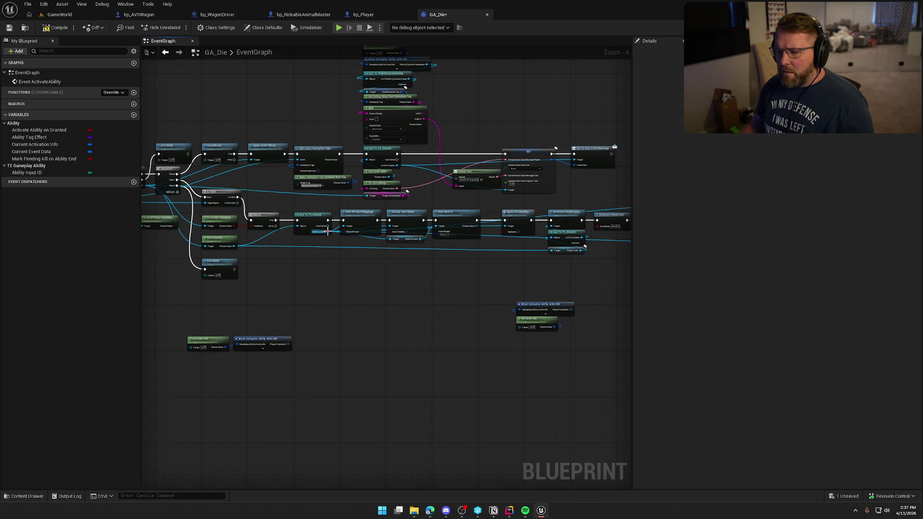
mouse_move(327, 232)
mouse_down()
mouse_move(518, 258)
mouse_move(554, 253)
mouse_up()
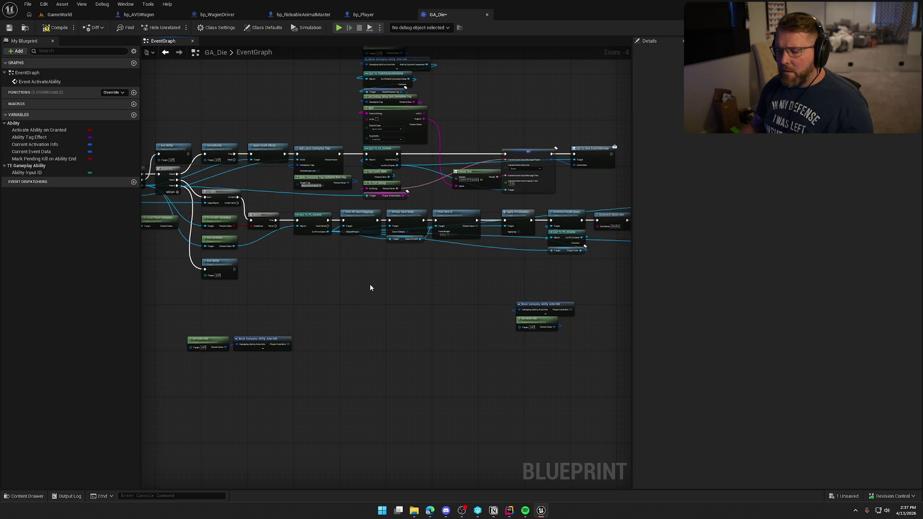
click(61, 15)
- Run a play session to test the death flow
click(198, 28)
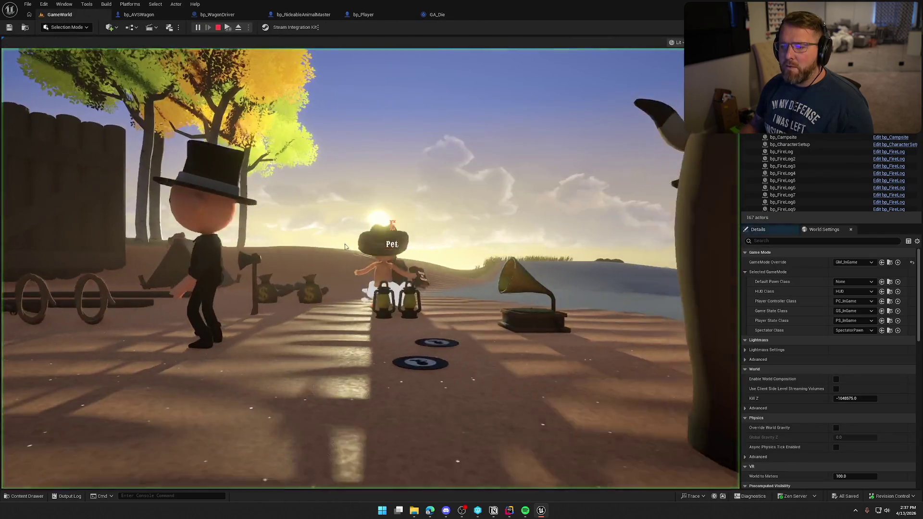
key(super)
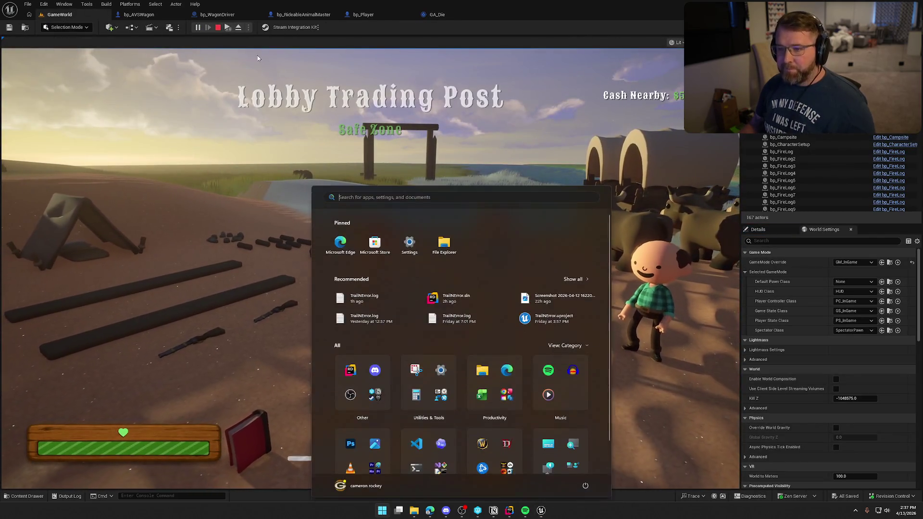
key(super)
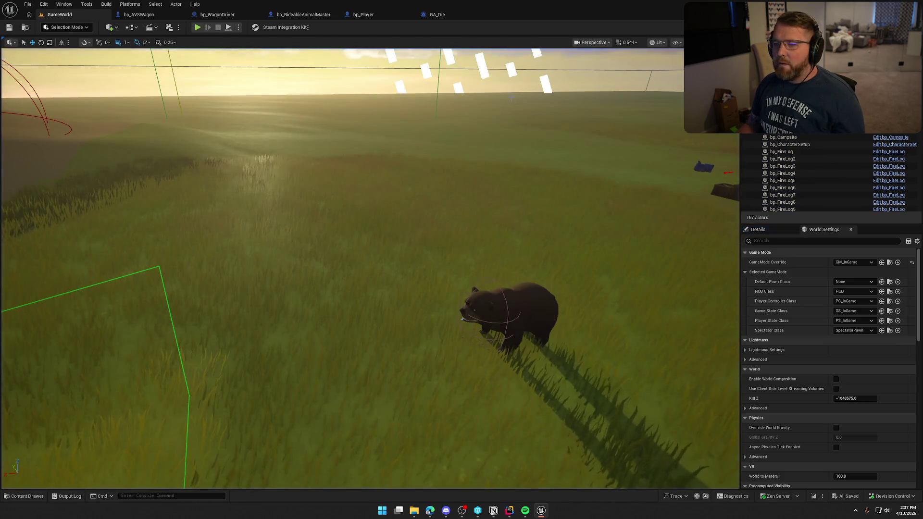
- Back in GA_Die, drag a new connection off the Branch's False output
click(445, 18)
scroll(389, 301, up, 4)
drag(462, 212, 499, 267)
- Add a Print String on Branch False with the message 'NOT LOCALLY CONTROLLED'
text(app)
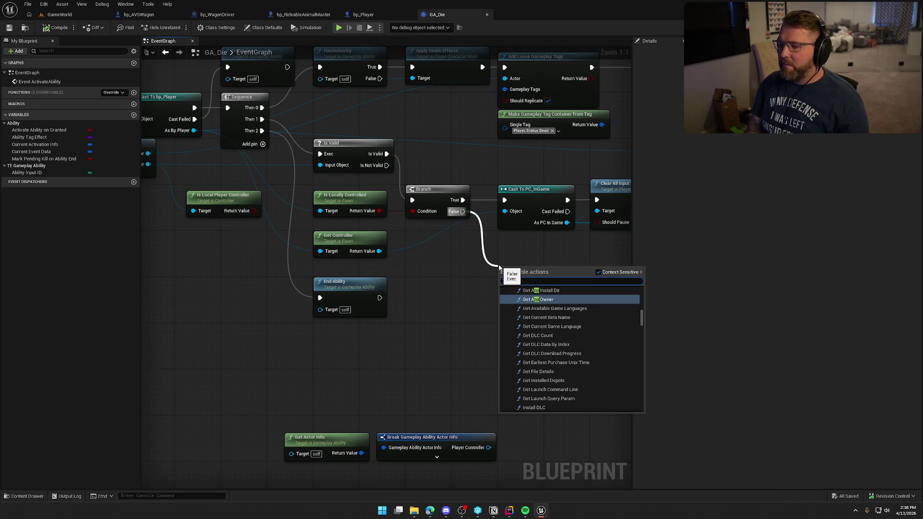
key(BackSpace)
key(BackSpace)
key(BackSpace)
text(print)
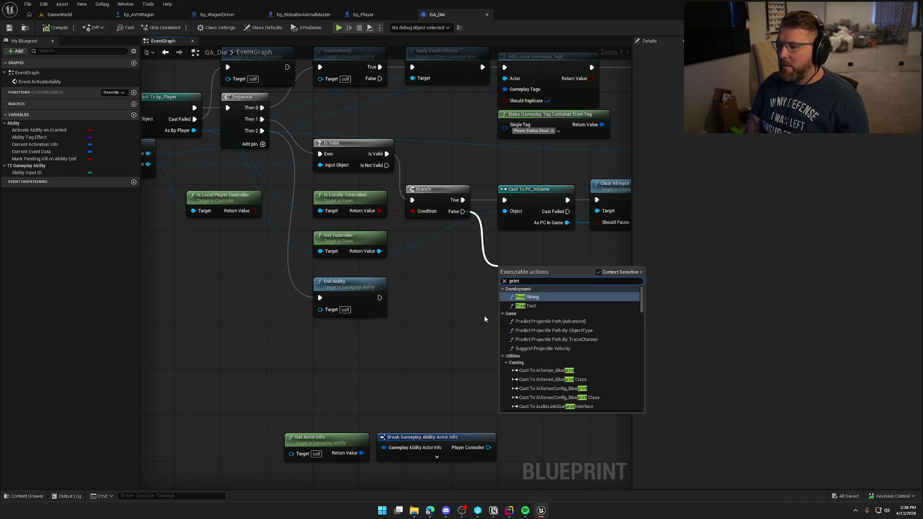
key(Return)
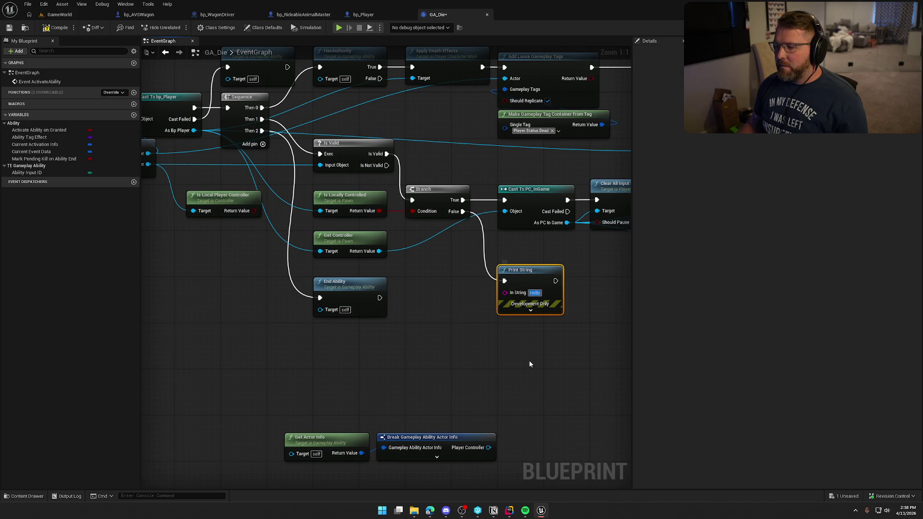
text(NOT LO)
text(CAL)
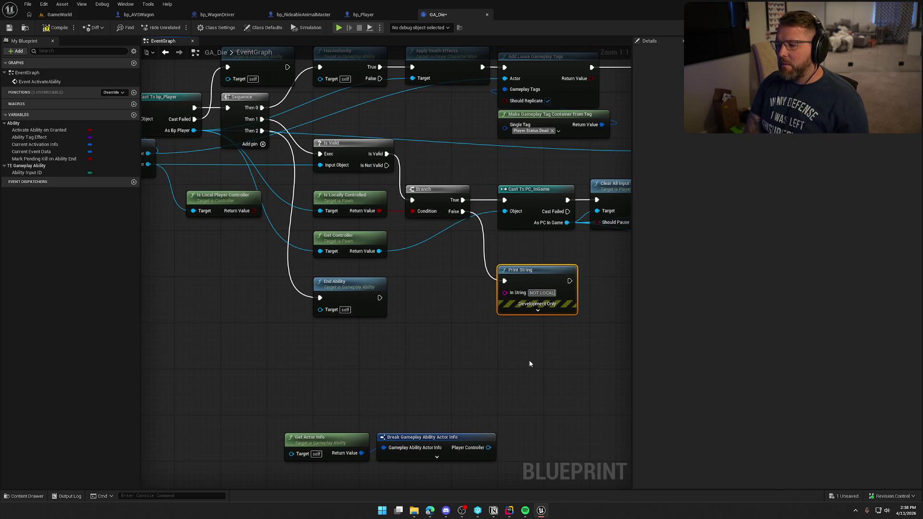
text(LY CONTROLLED)
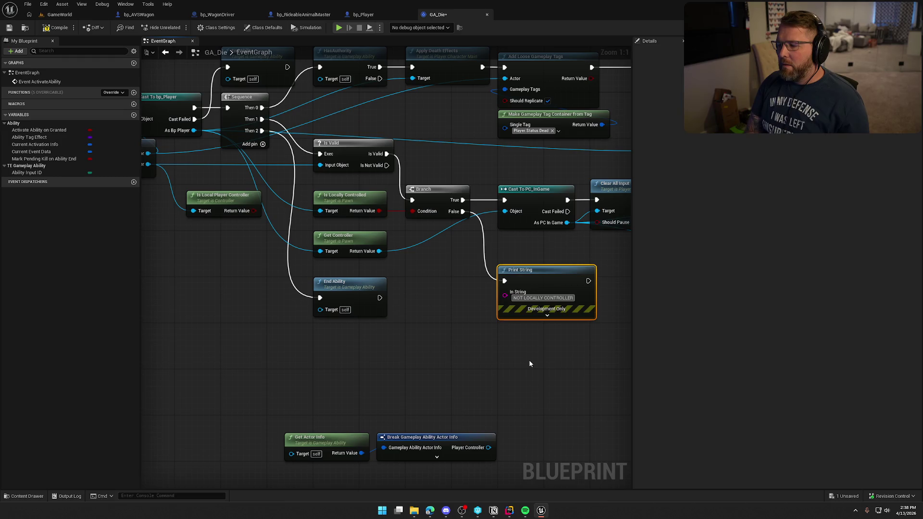
key(Return)
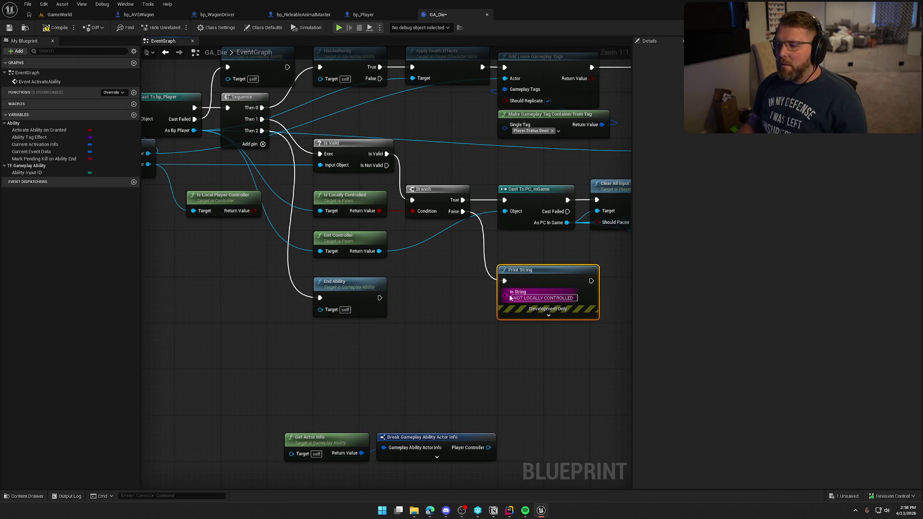
- Make the message text red with a 5.0 second duration, then go to GameWorld
click(549, 315)
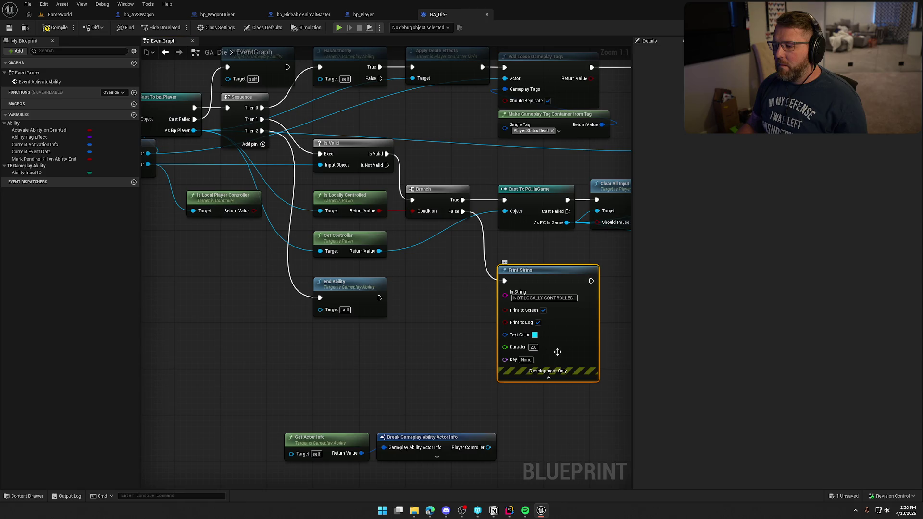
click(535, 335)
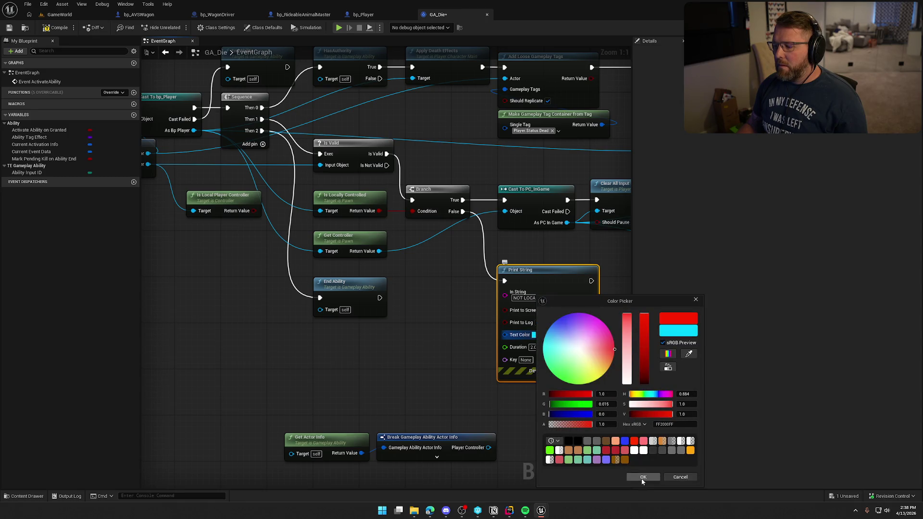
click(643, 478)
click(395, 349)
click(534, 346)
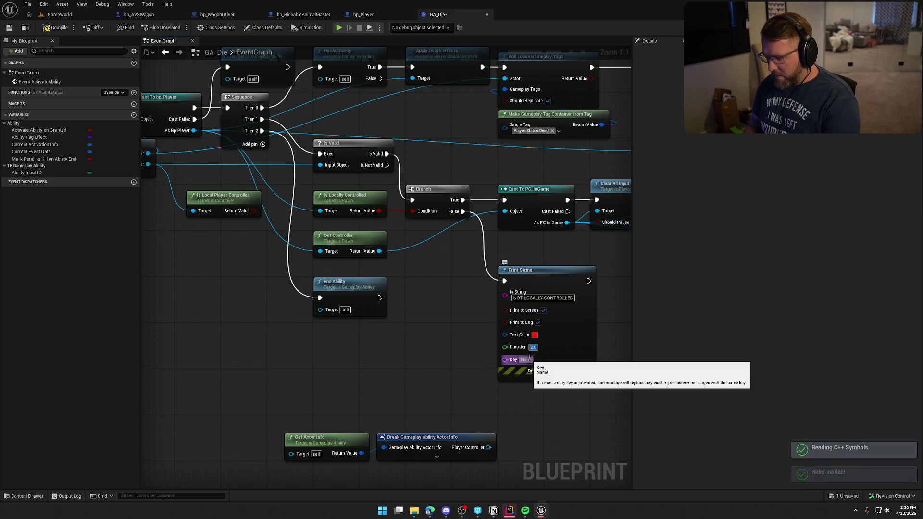
text(5)
click(437, 344)
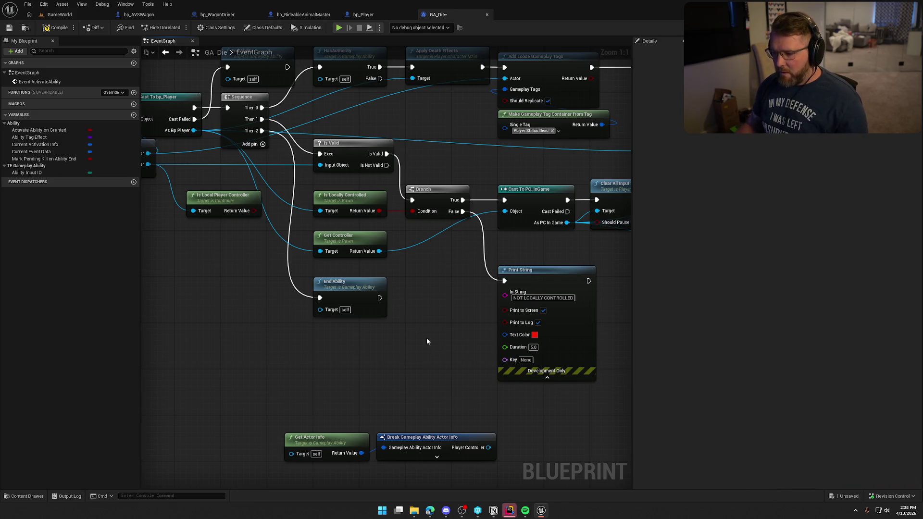
click(56, 16)
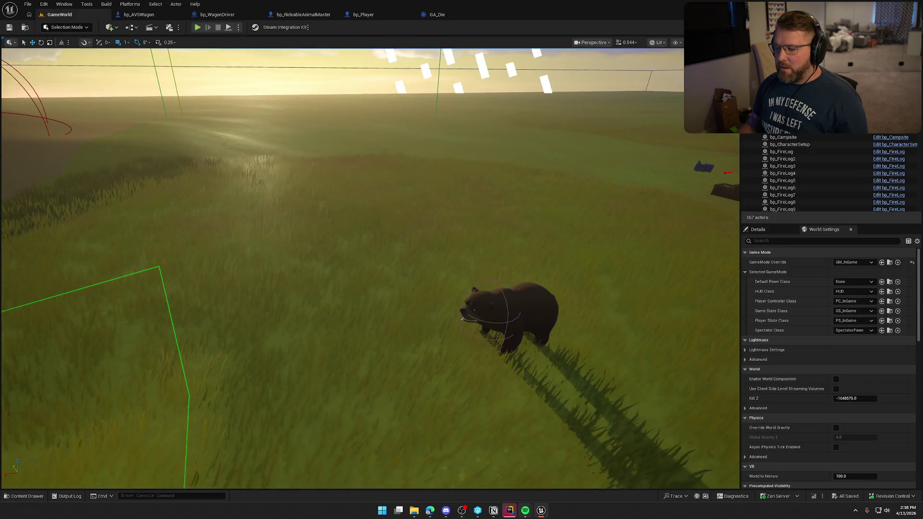
- Glance at the Rider code editor, then return to the Unreal editor
click(509, 511)
key(ctrl+Tab)
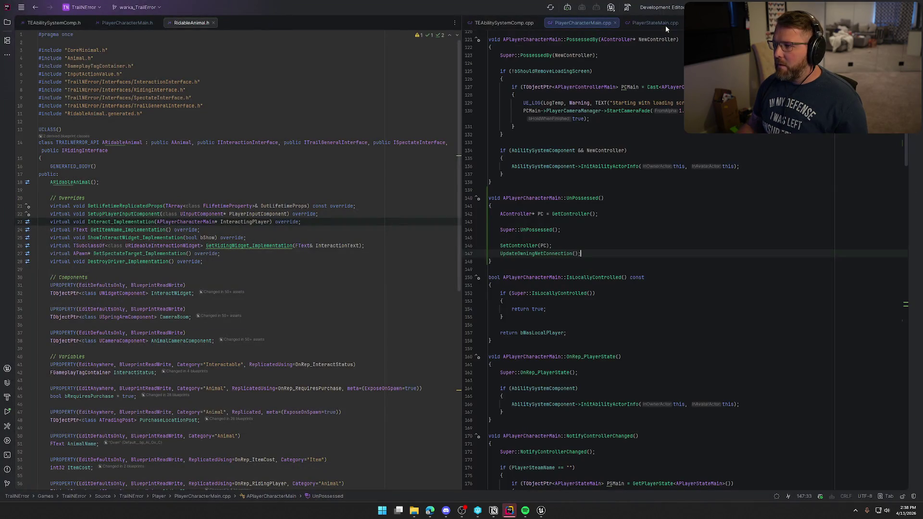
key(alt+Tab)
- Play-test the level until 'NOT LOCALLY CONTROLLED' prints, then stop with Esc
click(197, 28)
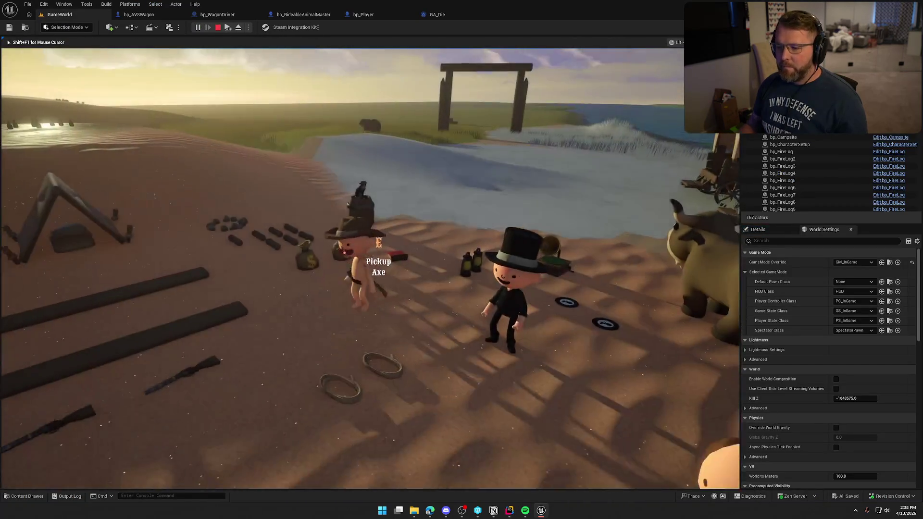
key(super)
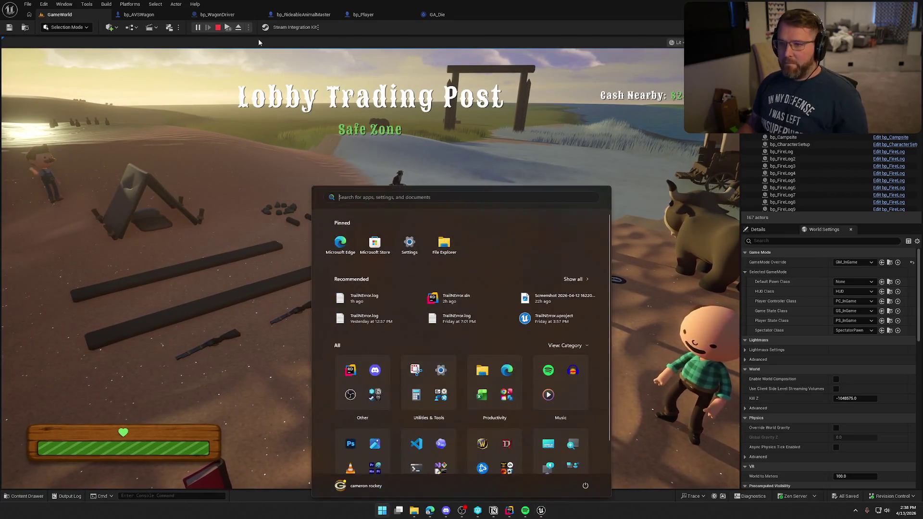
key(super)
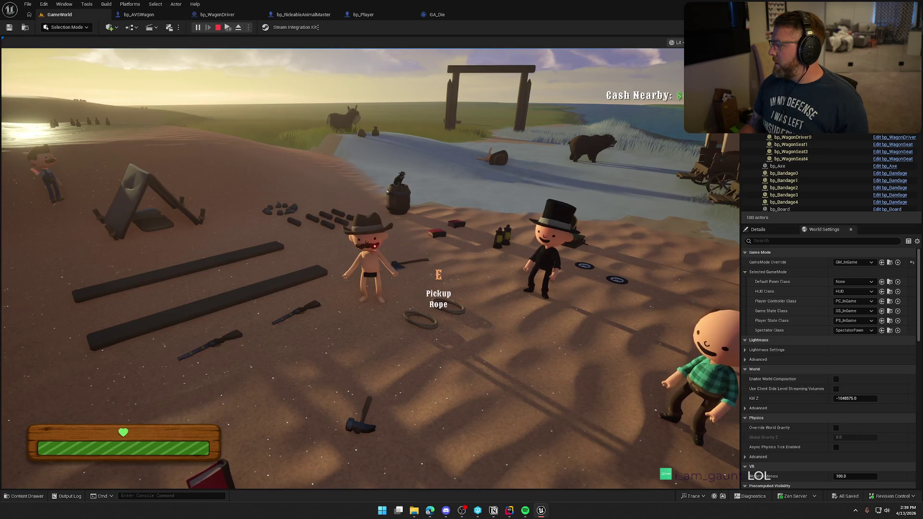
key(Escape)
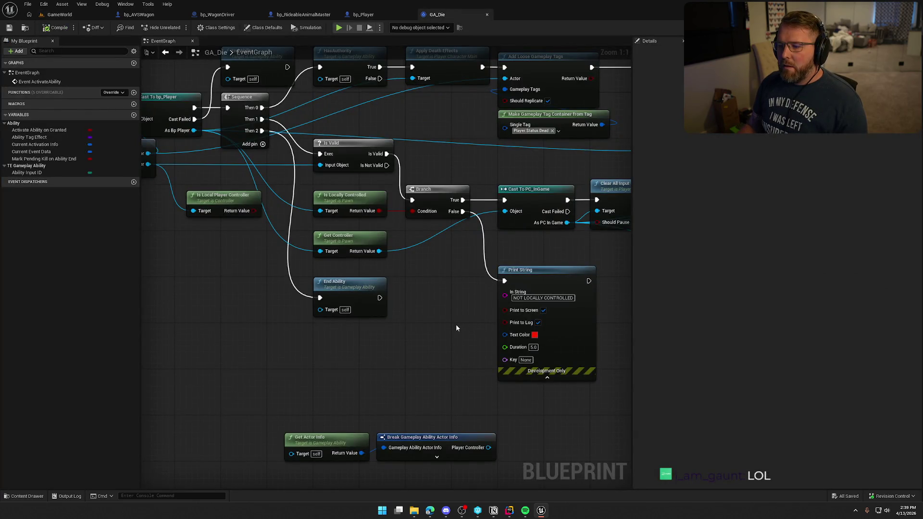
- Add a Print String off Is Valid's Is Not Valid pin reading 'Controller is not valid...'
drag(422, 321, 579, 331)
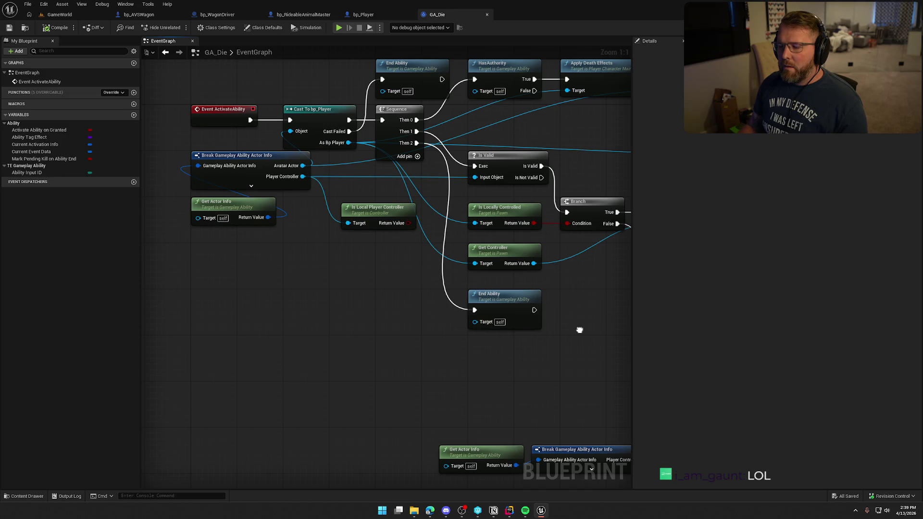
drag(579, 330, 470, 344)
mouse_move(430, 196)
mouse_down()
mouse_move(480, 224)
mouse_move(487, 361)
mouse_move(406, 397)
mouse_move(401, 387)
mouse_move(476, 310)
mouse_move(485, 318)
mouse_up()
text(print)
key(Return)
text(Controller is nul)
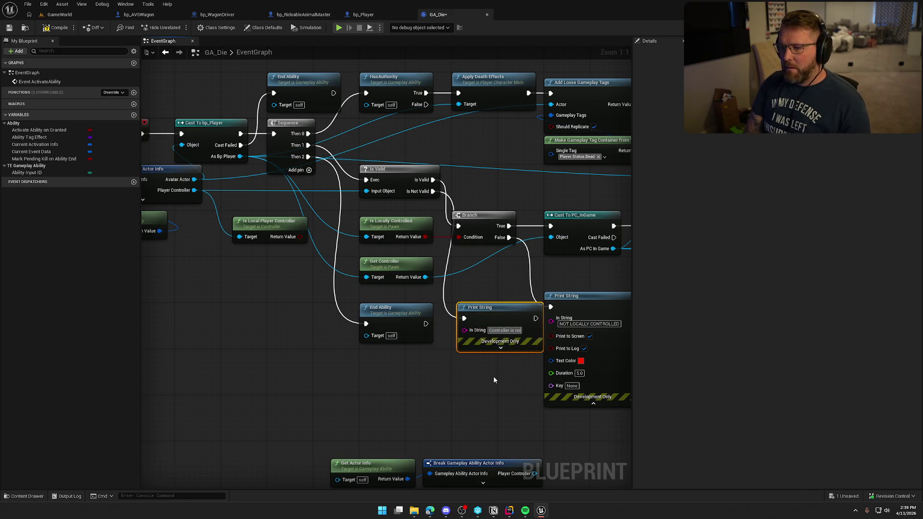
text(ler is not valid.)
key(Return)
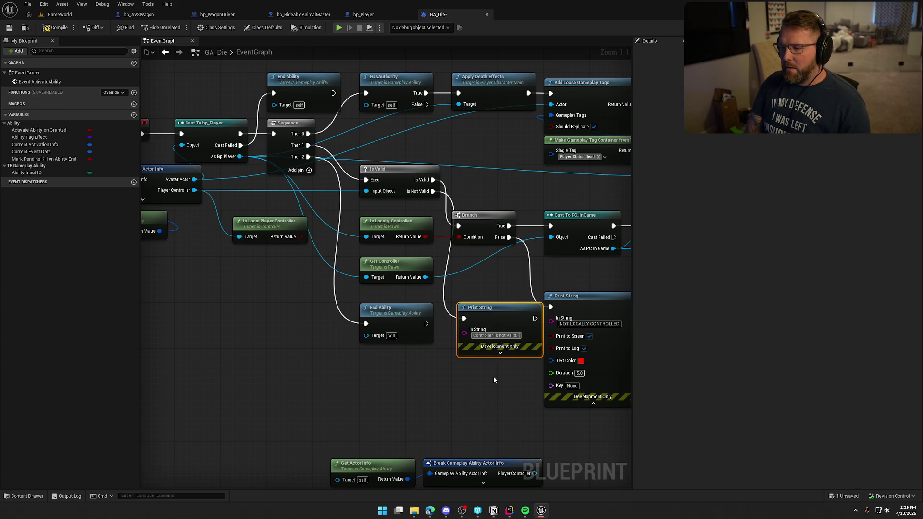
drag(466, 308, 460, 308)
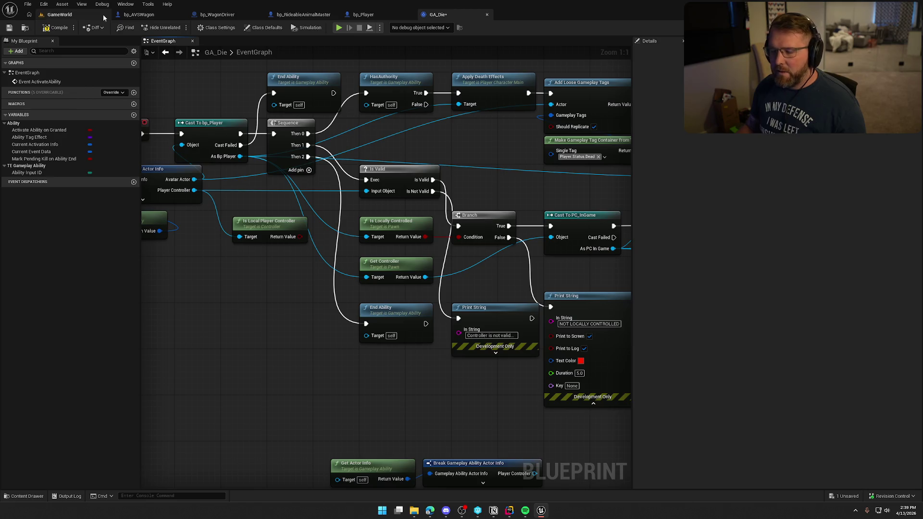
click(59, 15)
- Play-test dying until 'Controller is not valid' prints, then stop the session
click(207, 28)
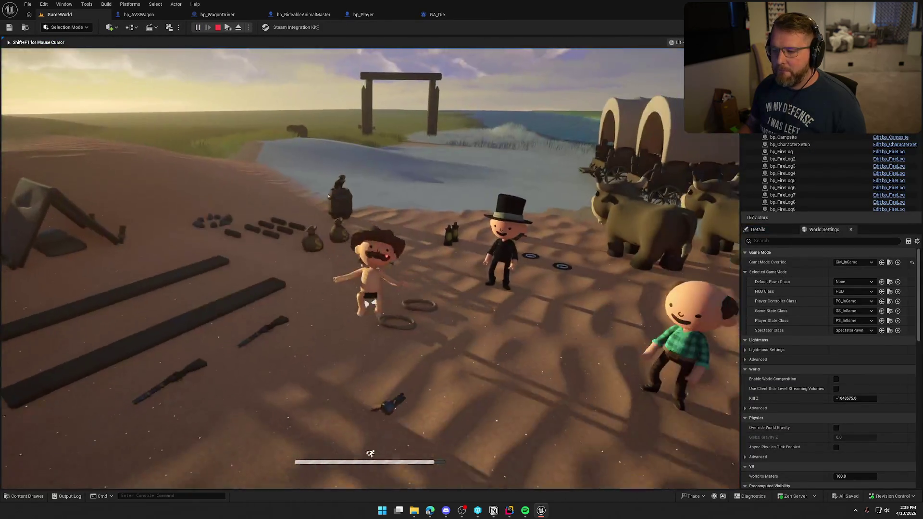
key(super)
click(390, 220)
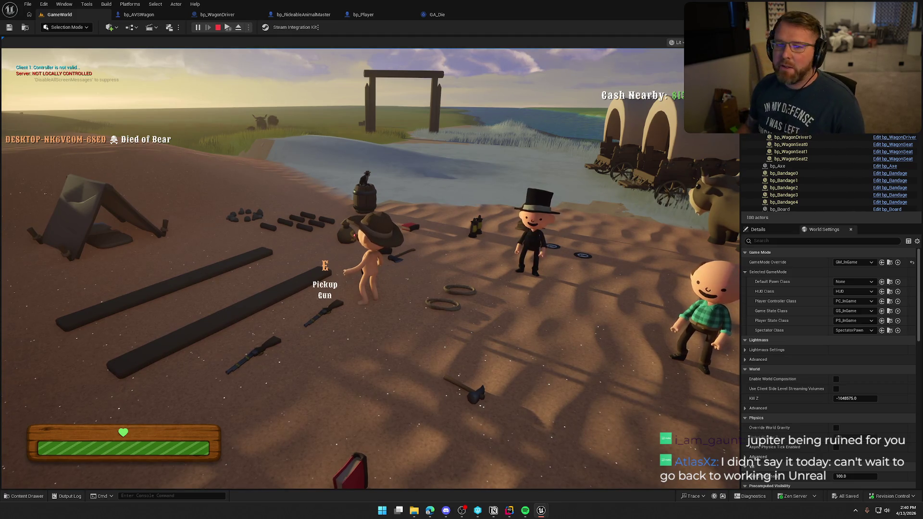
key(Escape)
- In GA_Die, delete both debug Print String nodes
click(436, 15)
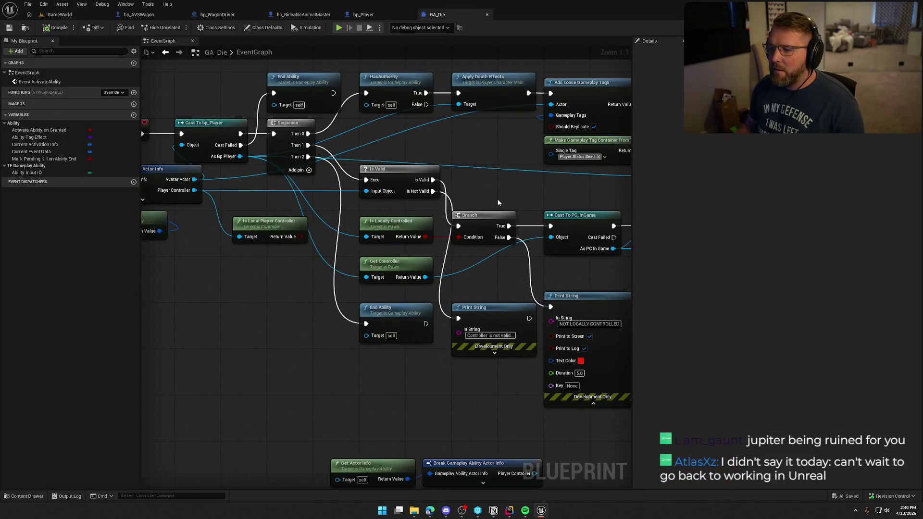
click(432, 262)
key(Delete)
click(528, 251)
key(Delete)
- Move Is Local Player Controller aside and connect Sequence Then 1 straight to the Branch
mouse_move(463, 249)
mouse_down()
mouse_move(473, 263)
mouse_move(513, 268)
mouse_up()
drag(487, 159, 518, 165)
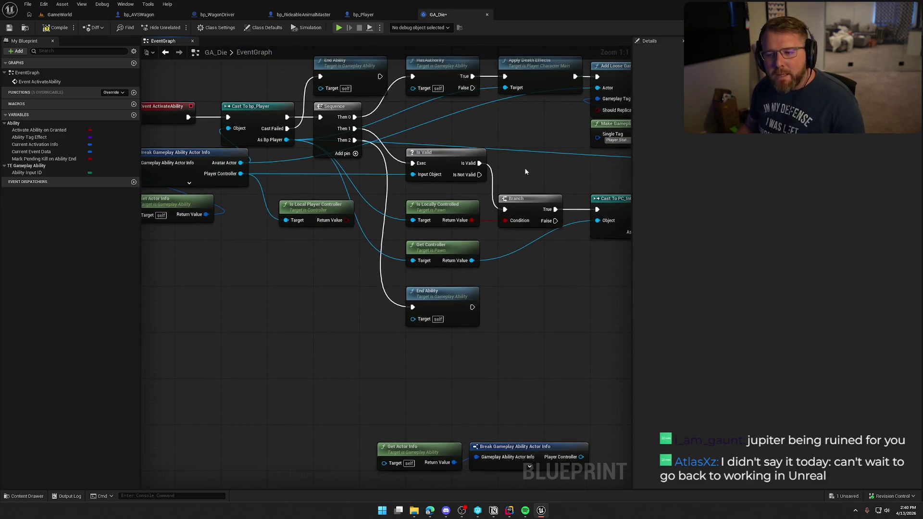
drag(324, 210, 328, 279)
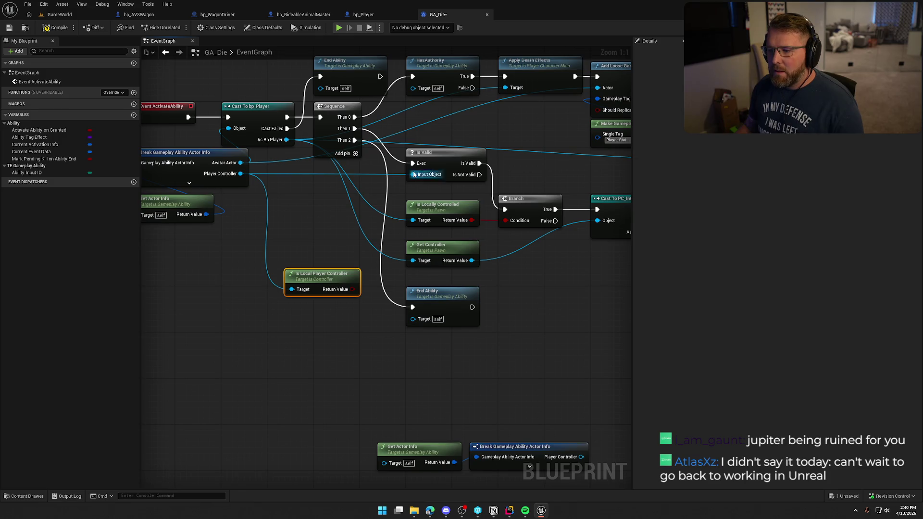
mouse_move(355, 128)
mouse_down()
mouse_move(513, 206)
mouse_move(504, 209)
mouse_up()
drag(541, 182, 431, 182)
- Play-test with another client added until 'Died of Bear' appears, then return to GA_Die
click(52, 16)
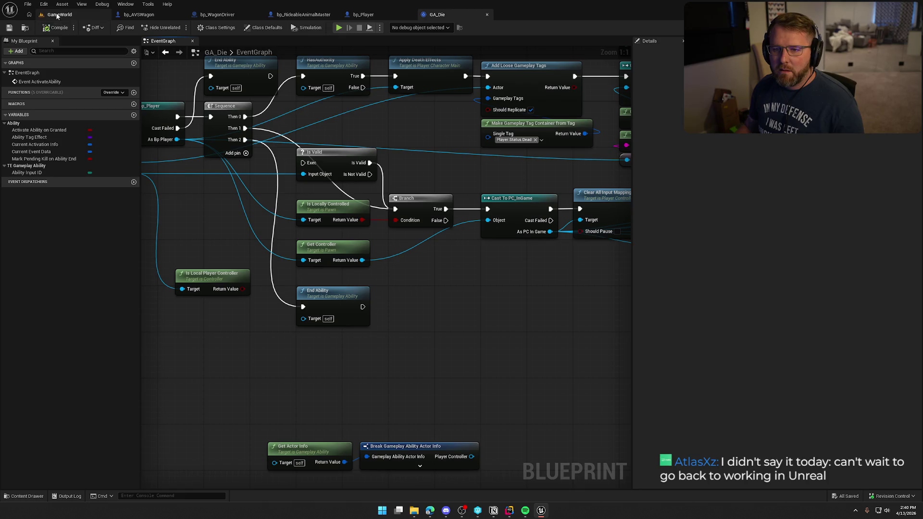
click(278, 200)
key(w)
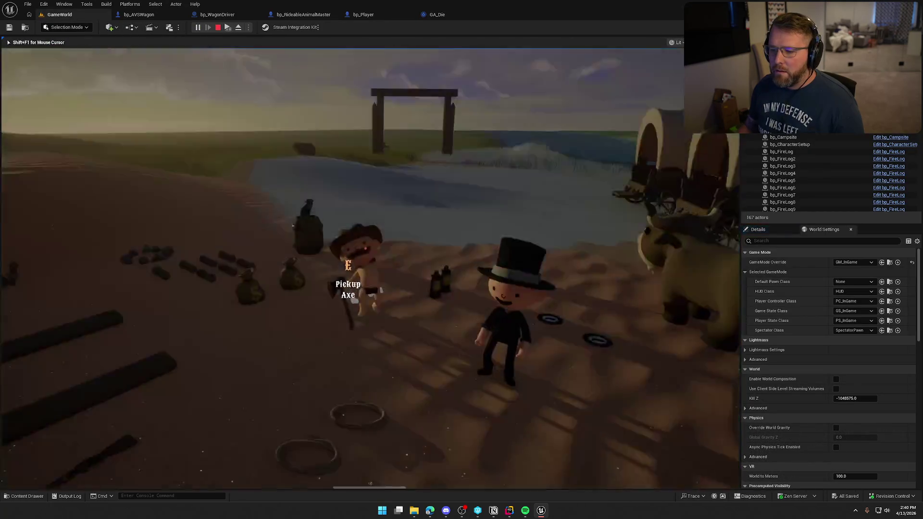
key(super)
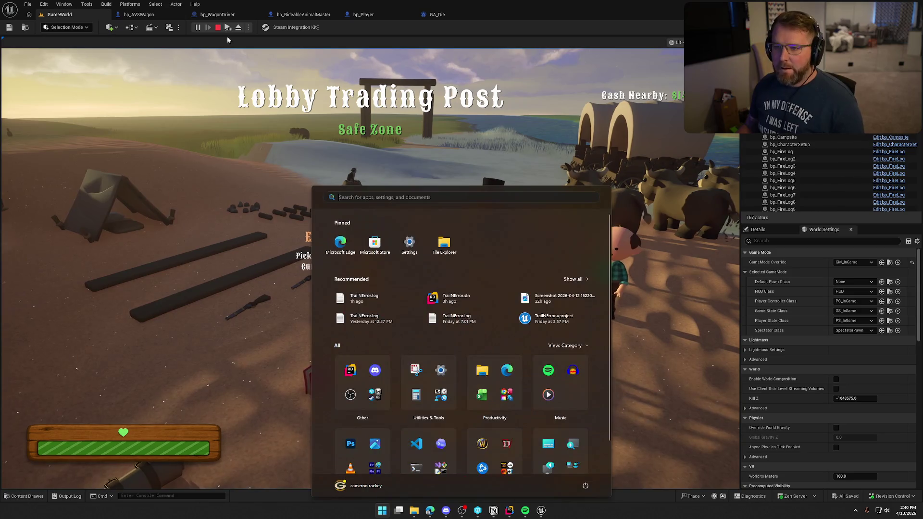
click(227, 28)
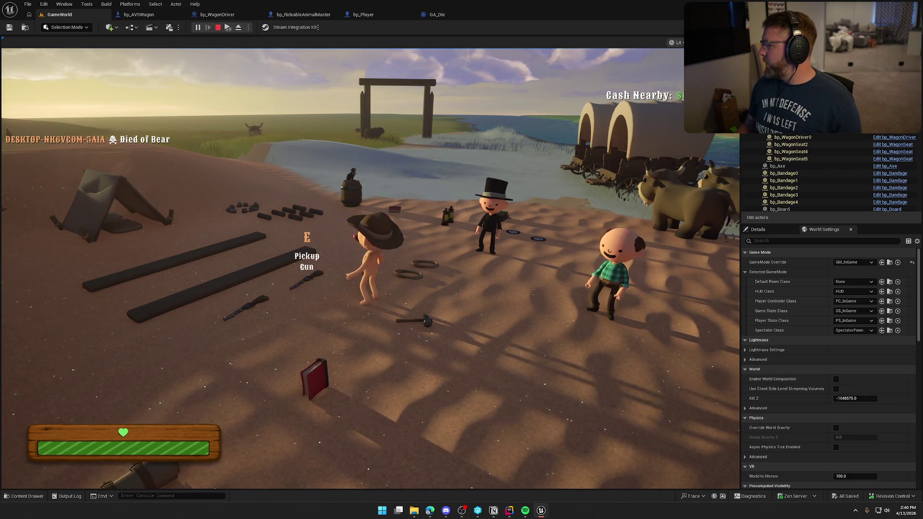
key(Escape)
click(427, 17)
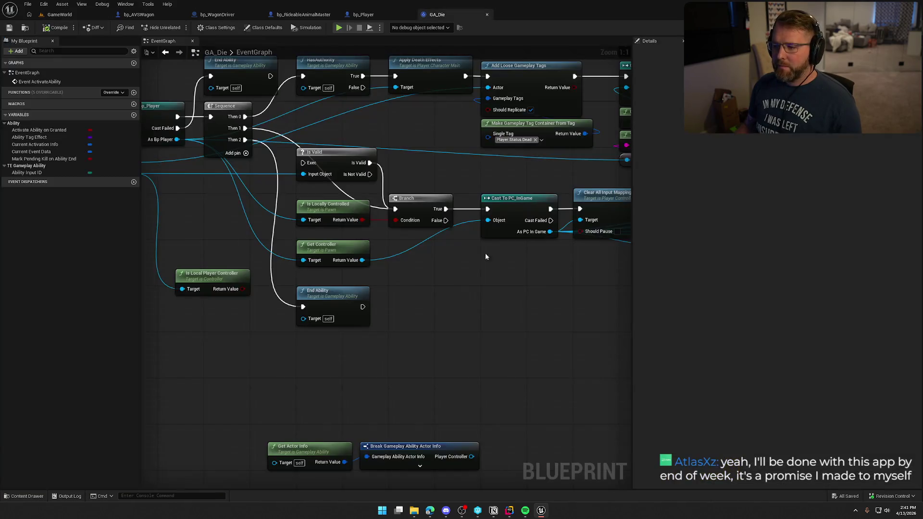
- Move Is Valid out of the chain and add a 'NOT LOCALLY CONTROLLED' Print String on Branch False
drag(497, 295, 567, 283)
drag(452, 154, 479, 137)
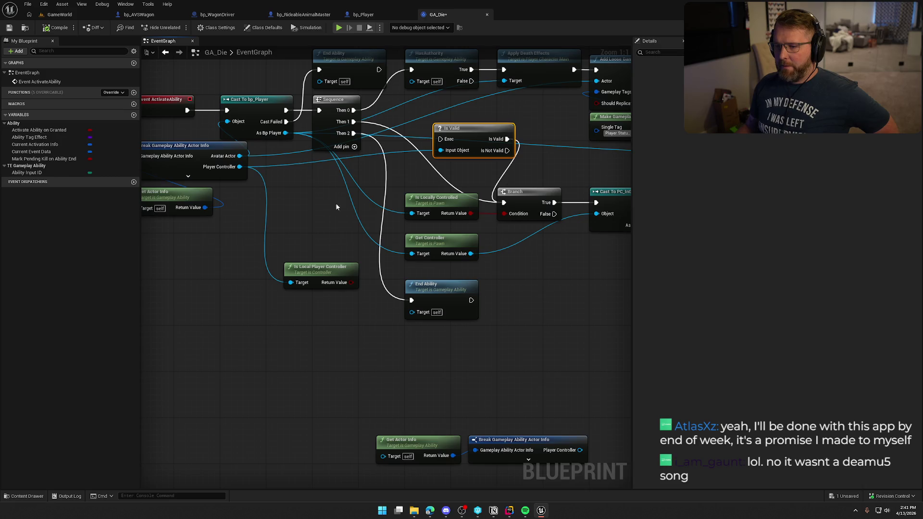
drag(542, 254, 434, 252)
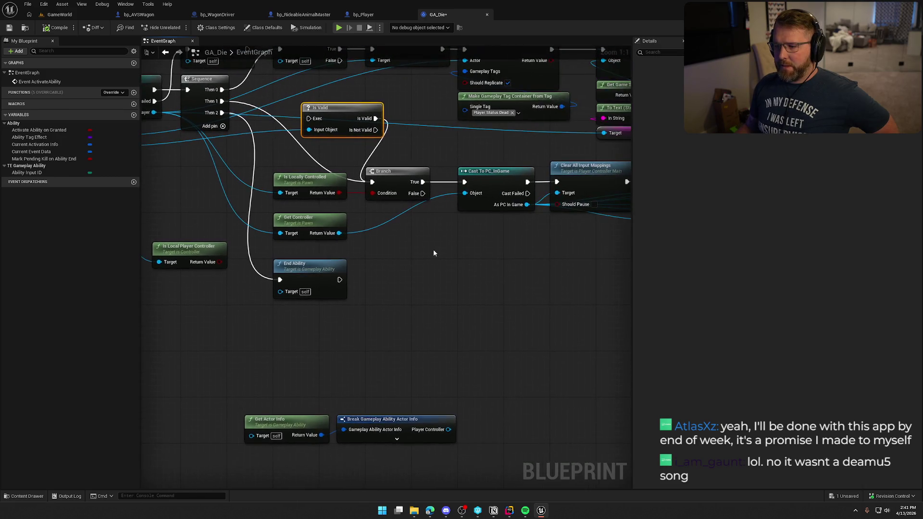
drag(422, 193, 436, 262)
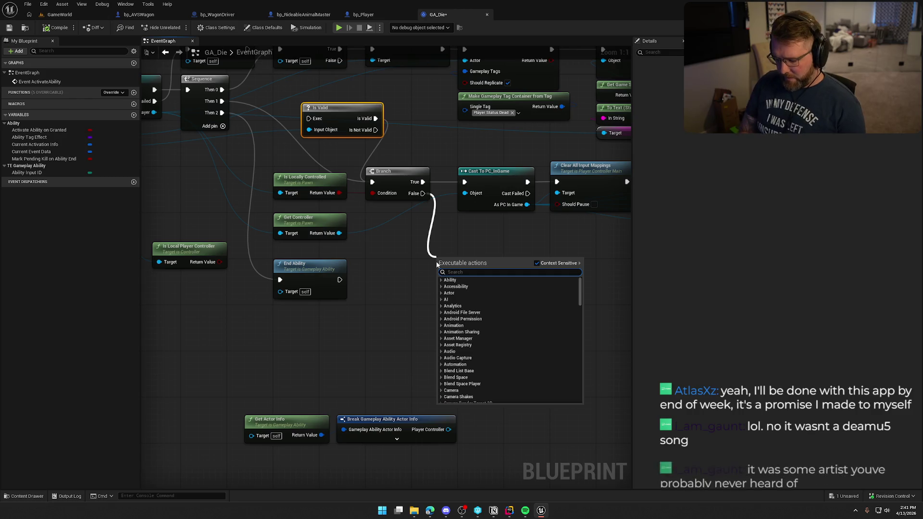
text(print)
key(Return)
click(471, 280)
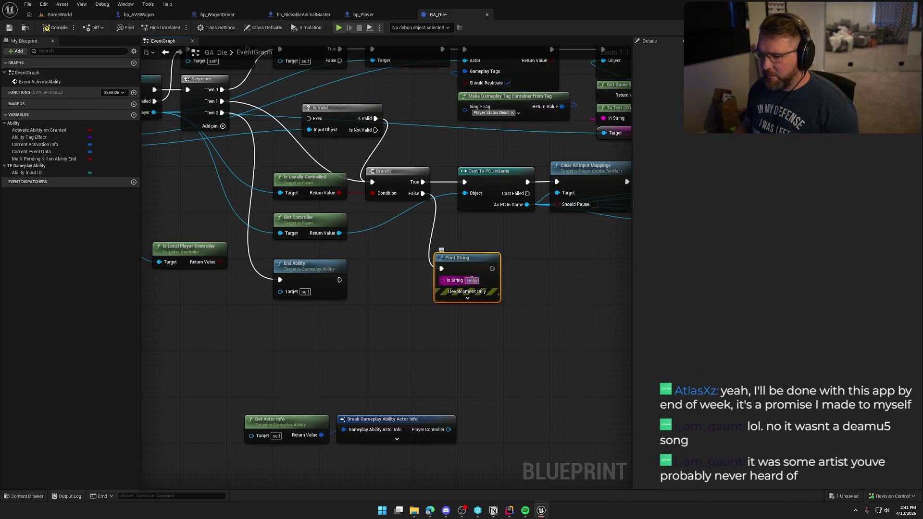
text(NOT)
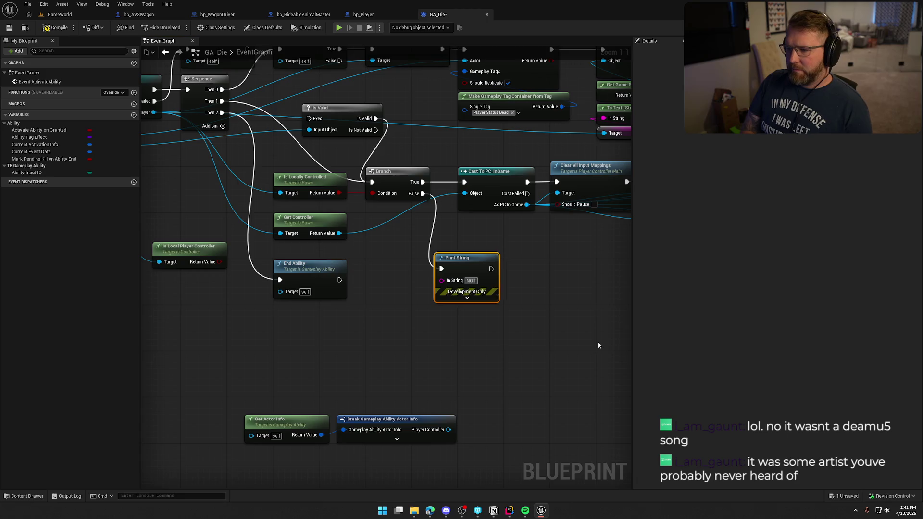
text( LOCAL)
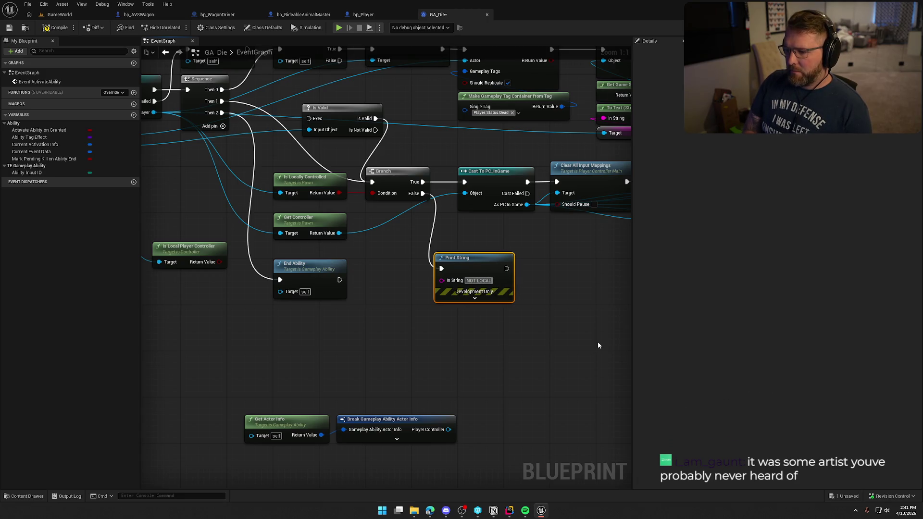
text(L)
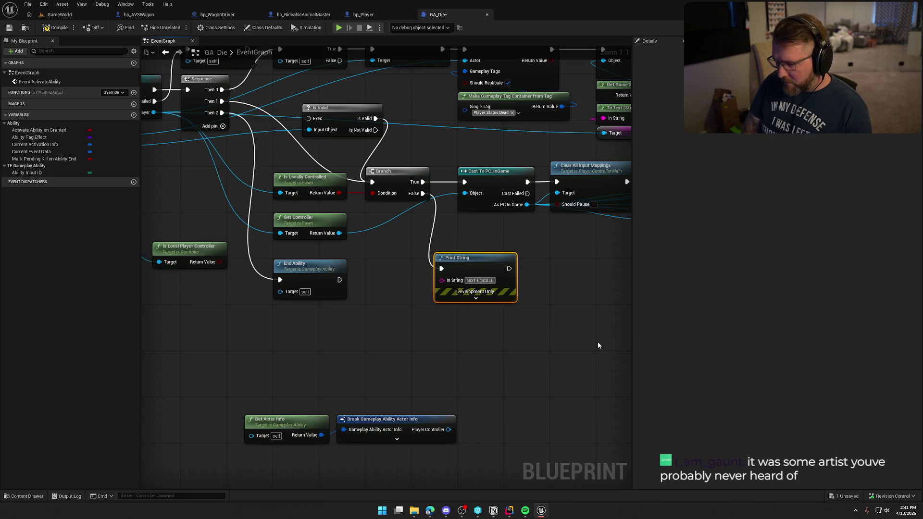
text(Y CONTROLLED)
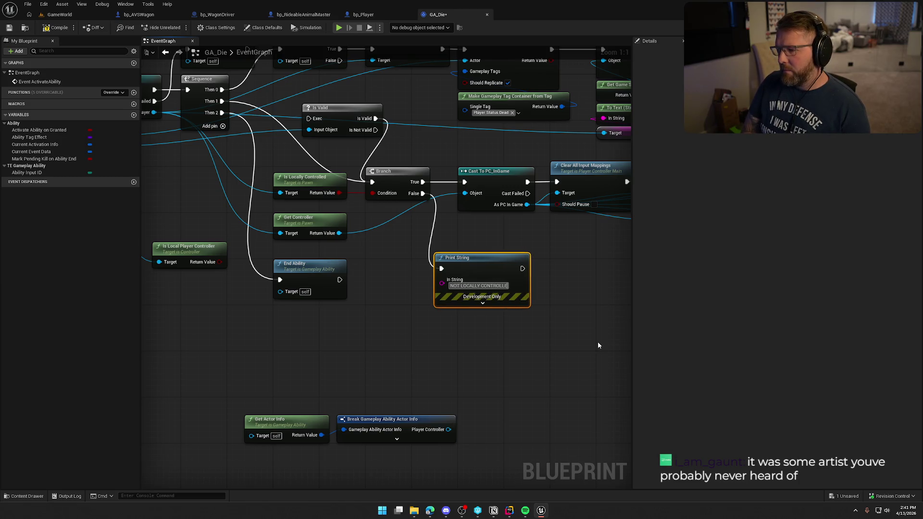
- Make the print message red and switch to the game world
click(491, 304)
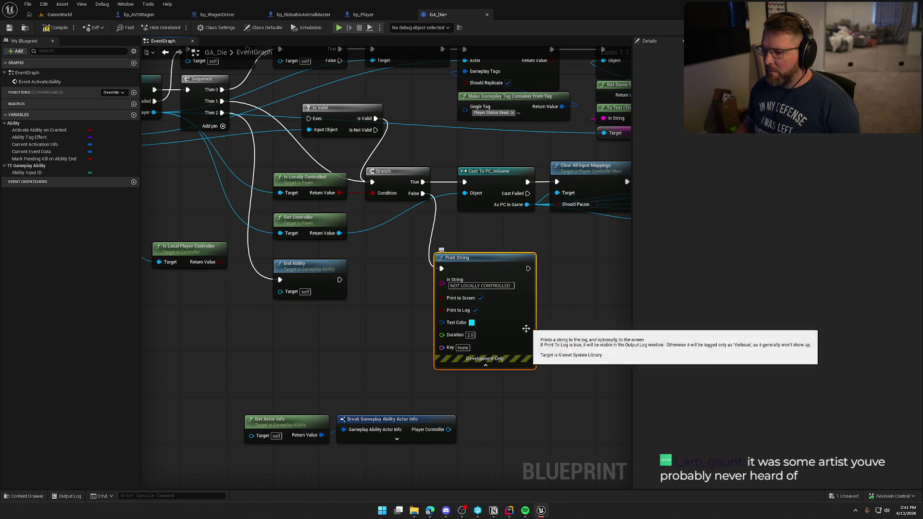
click(471, 323)
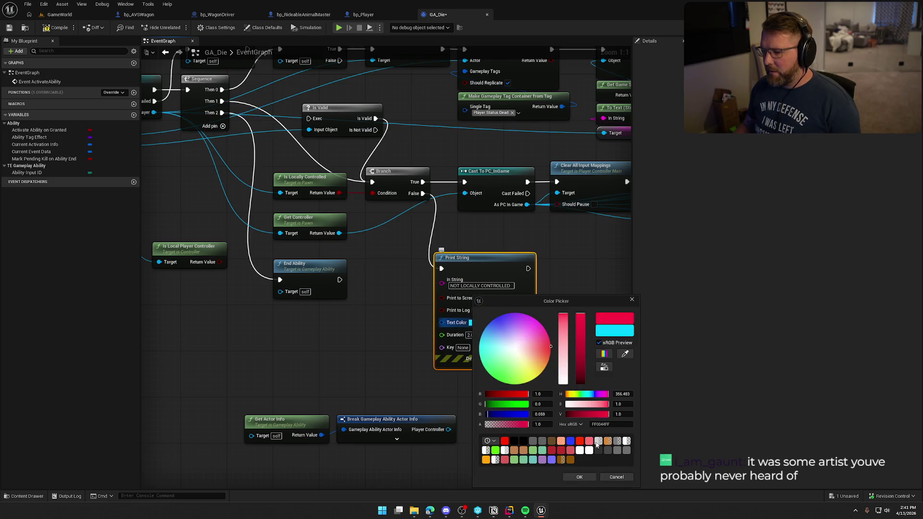
click(592, 479)
click(349, 333)
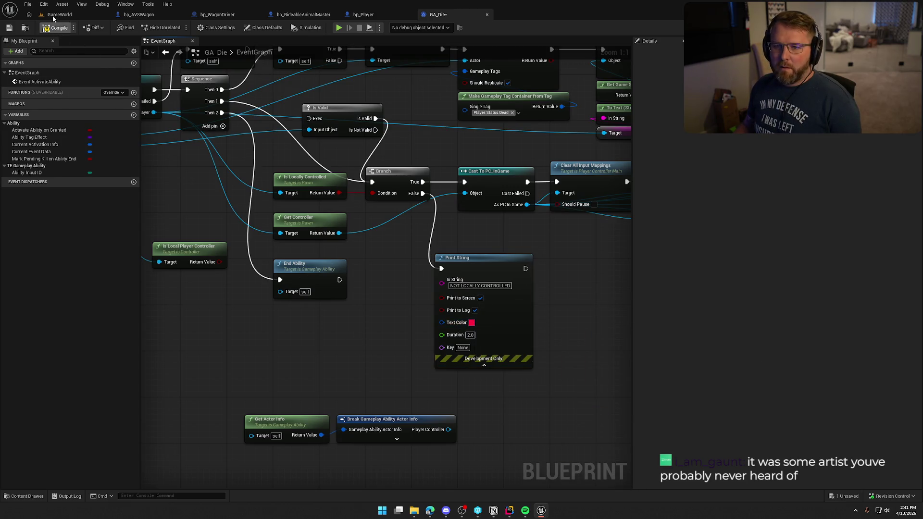
click(57, 14)
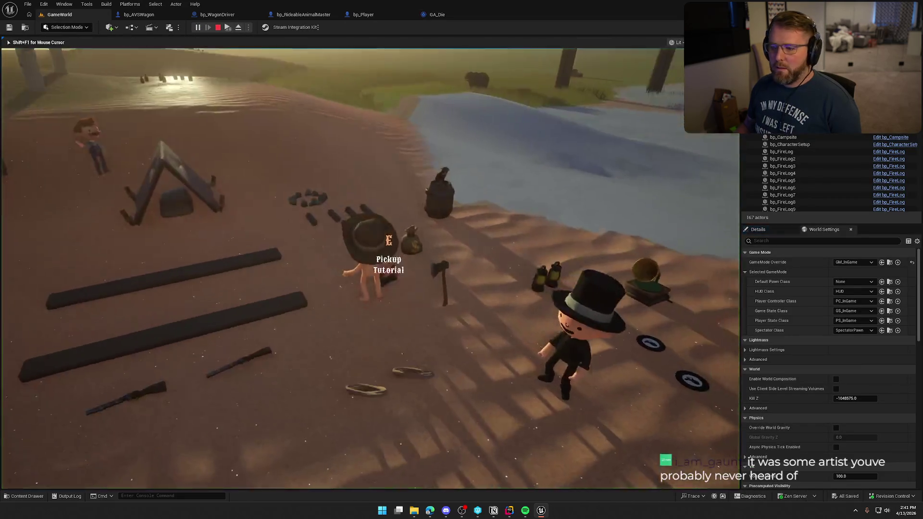
- Play until 'NOT LOCALLY CONTROLLED' and 'Died of Bear' appear, then stop with Esc
key(super)
key(super)
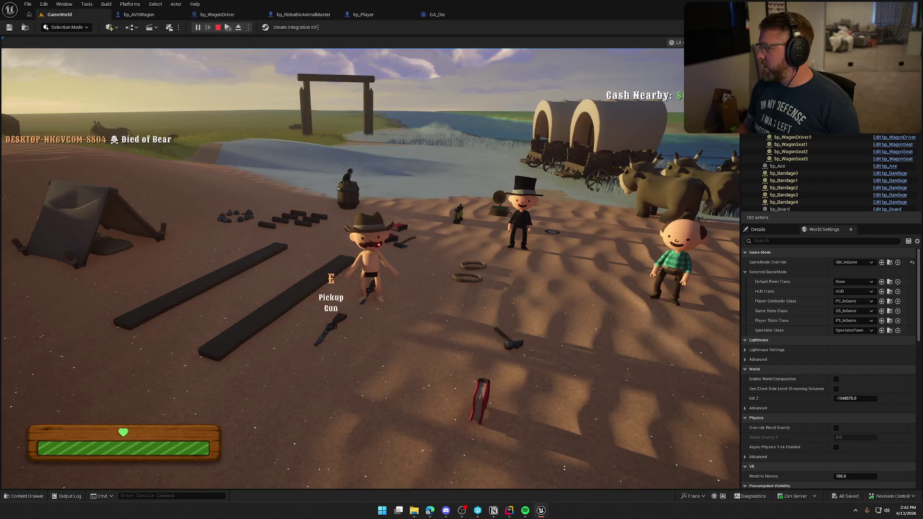
key(Escape)
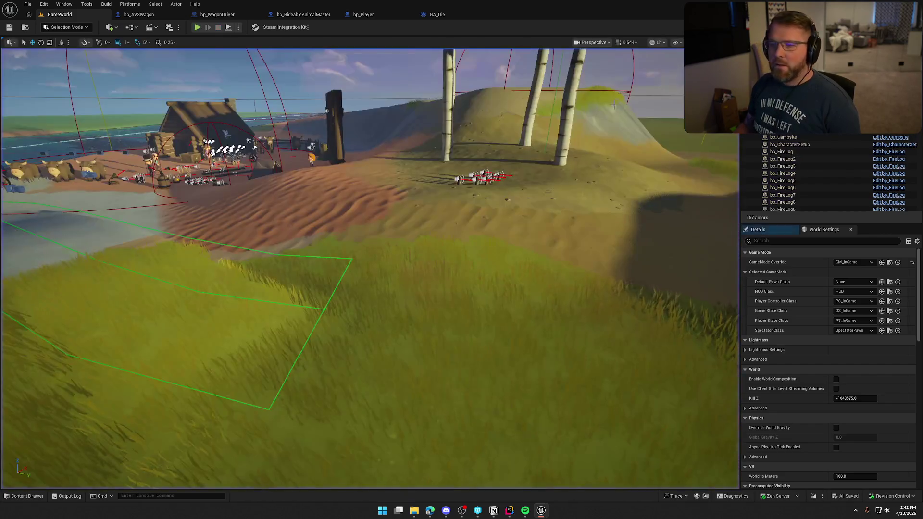
- Back in GA_Die, move the NOT LOCALLY CONTROLLED print node up beside the Branch
click(438, 15)
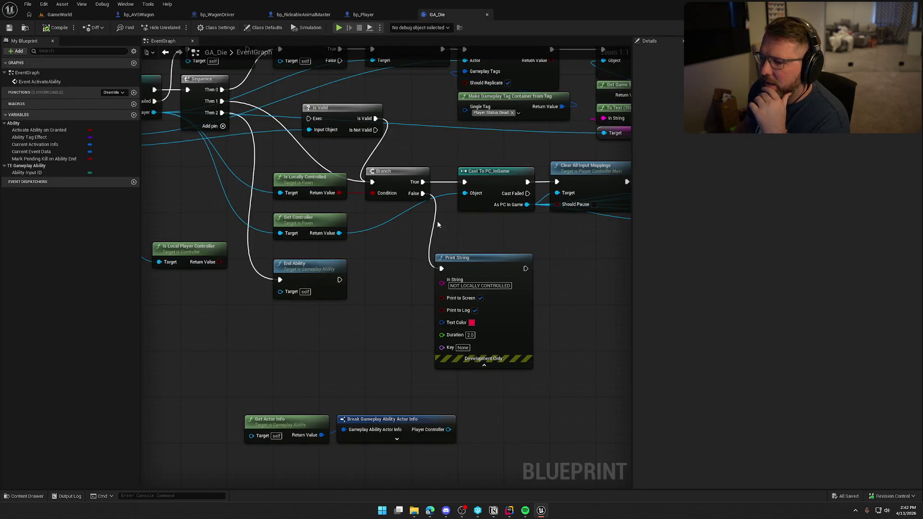
drag(437, 223, 305, 178)
drag(286, 109, 379, 109)
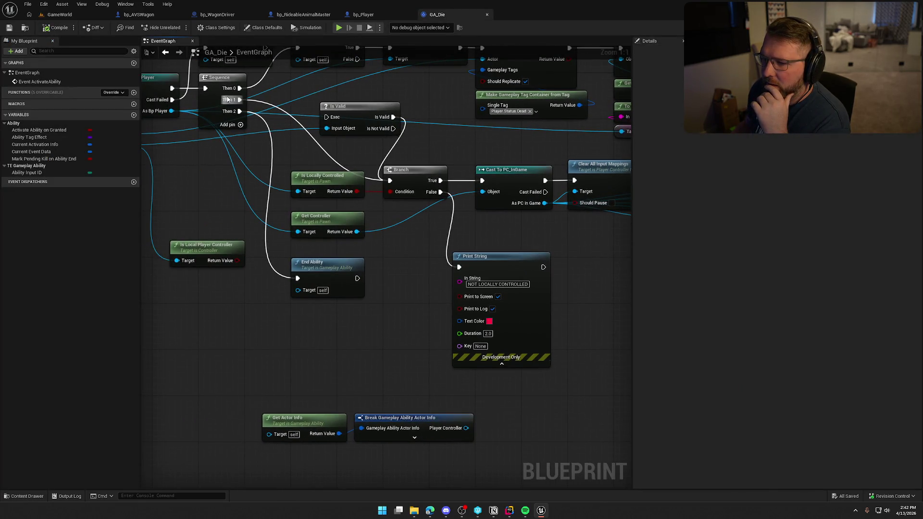
mouse_move(495, 245)
mouse_down()
mouse_move(298, 224)
mouse_move(345, 250)
mouse_move(325, 258)
mouse_move(389, 209)
mouse_move(450, 200)
mouse_up()
mouse_move(217, 192)
mouse_down()
mouse_move(463, 212)
mouse_move(494, 236)
mouse_move(505, 228)
mouse_move(290, 212)
mouse_move(362, 234)
mouse_move(299, 252)
mouse_move(297, 244)
mouse_up()
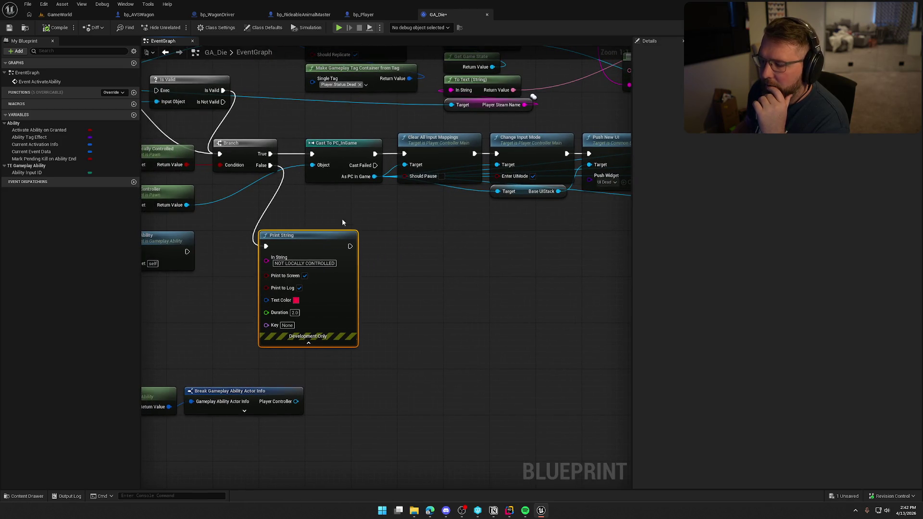
drag(369, 213, 342, 211)
- Add a Print String on Cast Failed reading 'Failed to cast to pc in game'
drag(343, 166, 403, 235)
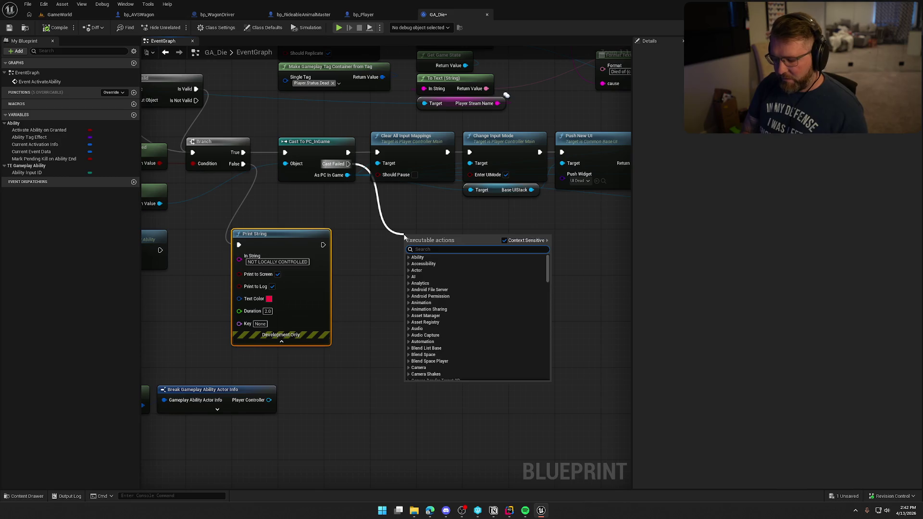
text(print)
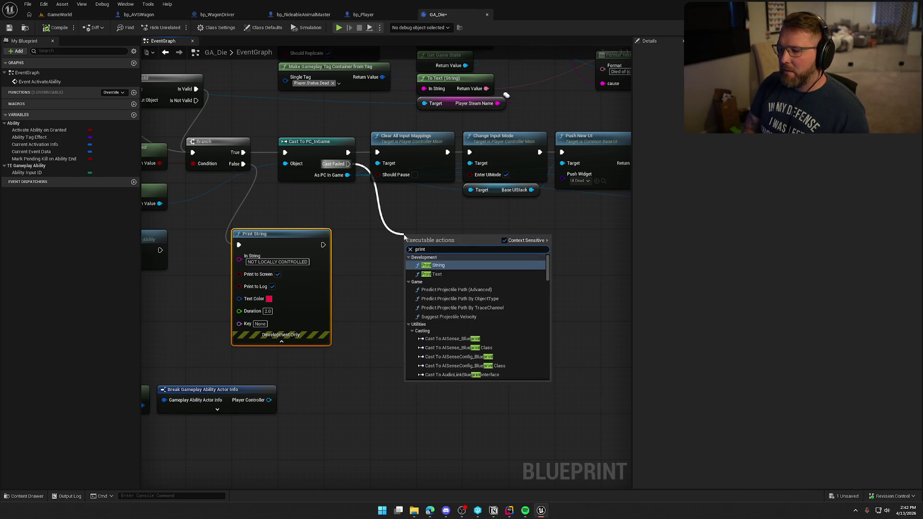
key(Return)
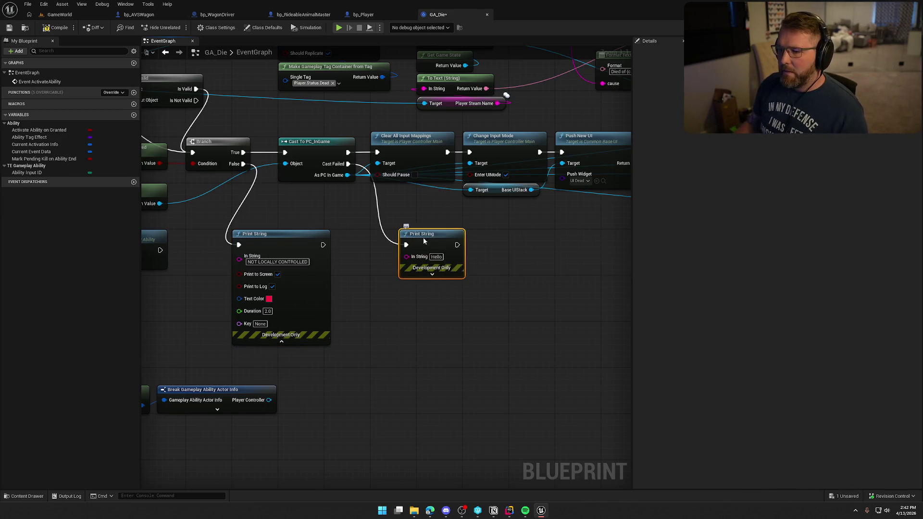
click(408, 256)
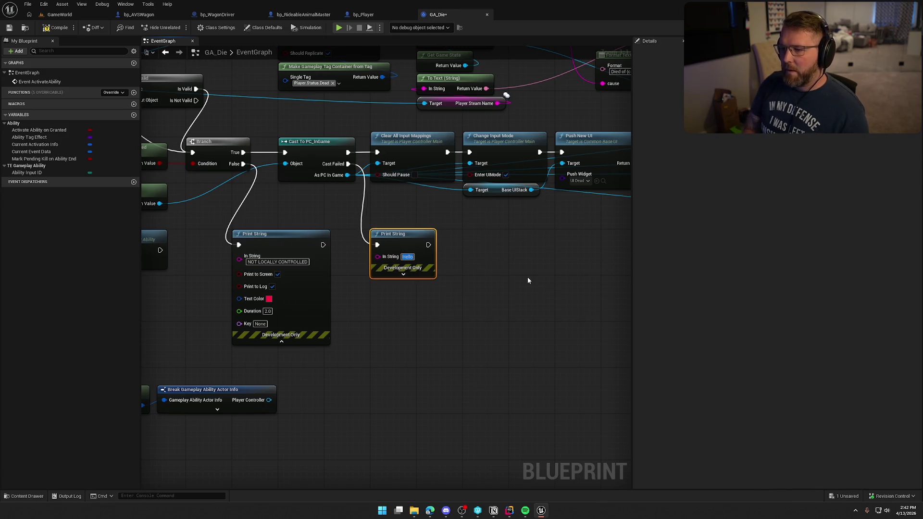
text(Failed to cast to pc in)
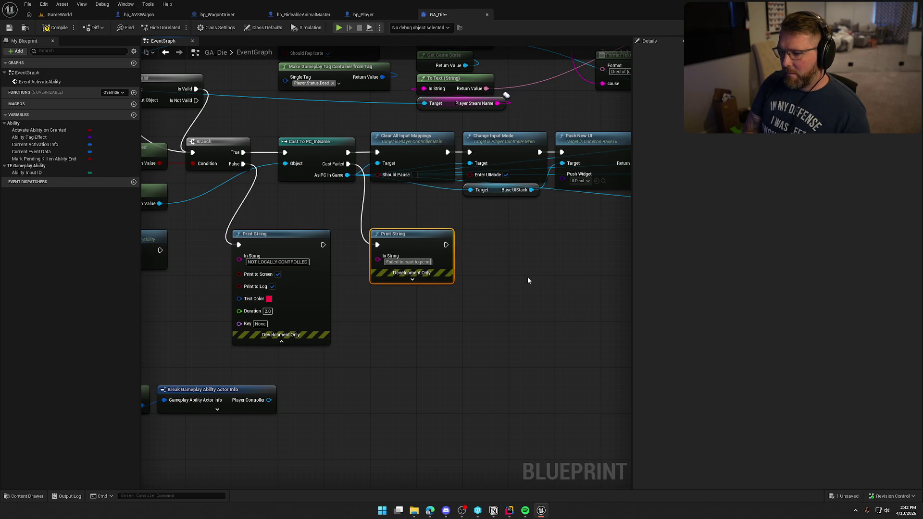
text( game)
scroll(497, 261, up, 1)
click(482, 270)
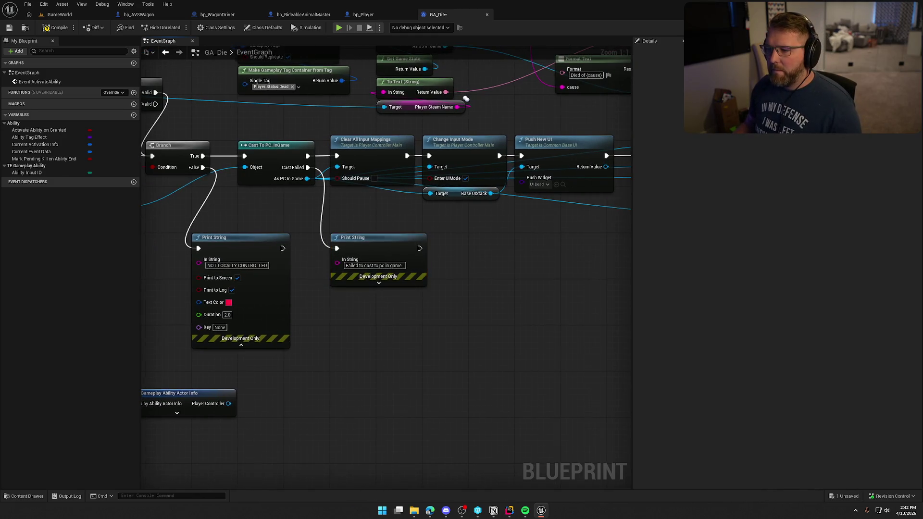
- Look over the later gameplay-tag nodes, then switch to the C++ source in Rider
drag(483, 270, 423, 273)
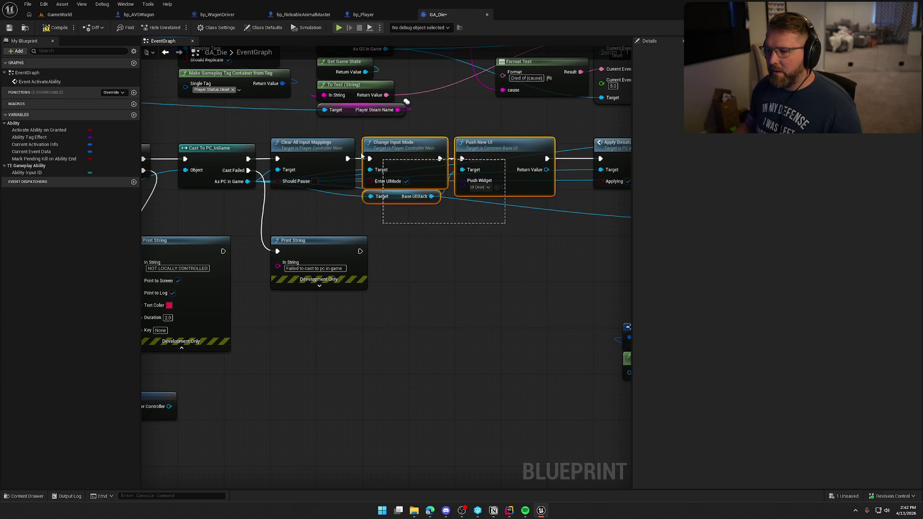
mouse_move(490, 239)
mouse_down()
mouse_move(413, 232)
mouse_move(270, 248)
mouse_up()
mouse_move(470, 265)
mouse_down()
mouse_move(262, 244)
mouse_move(145, 264)
mouse_move(422, 255)
mouse_move(475, 276)
mouse_move(538, 263)
mouse_move(592, 284)
mouse_up()
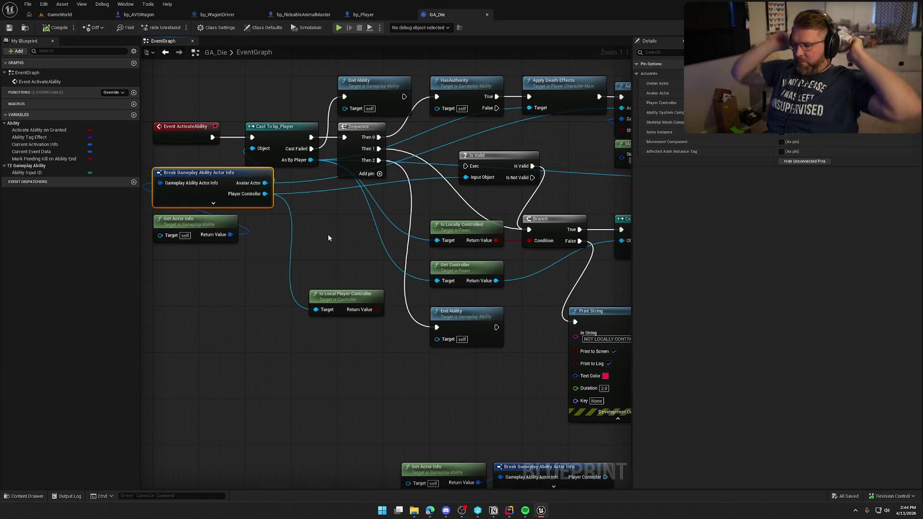
mouse_move(527, 286)
mouse_down()
mouse_move(344, 264)
mouse_move(529, 314)
mouse_up()
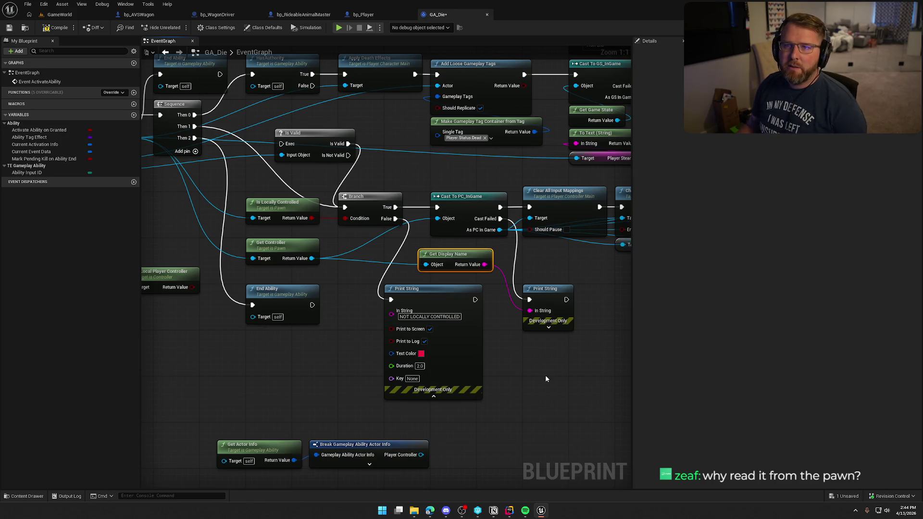
click(510, 510)
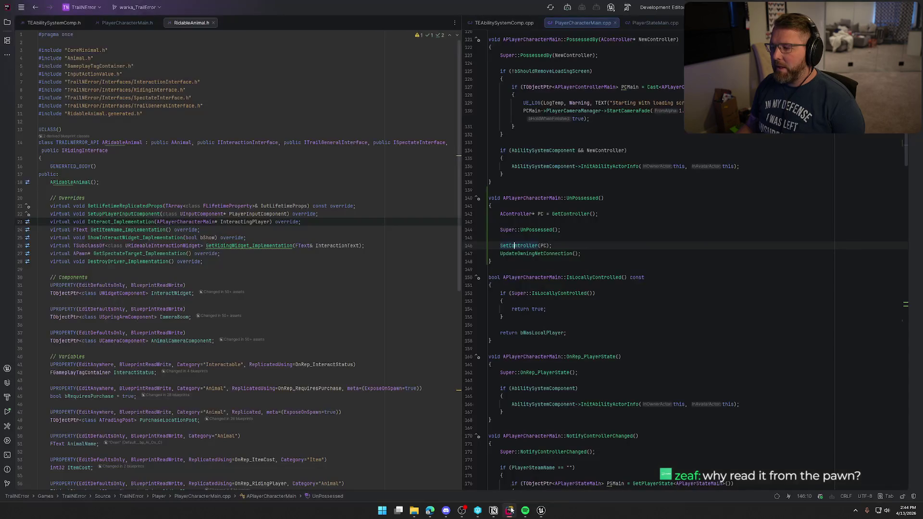
key(ctrl+w)
key(ctrl+w)
key(ctrl+w)
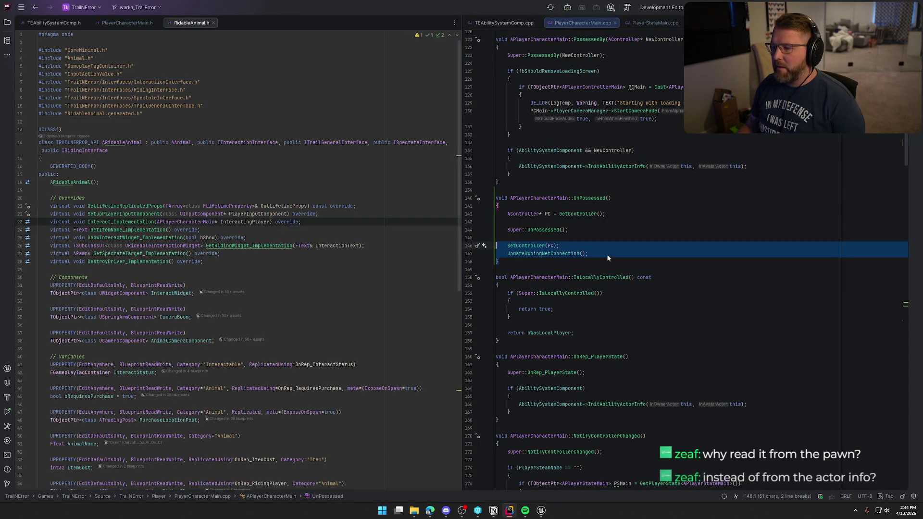
click(729, 330)
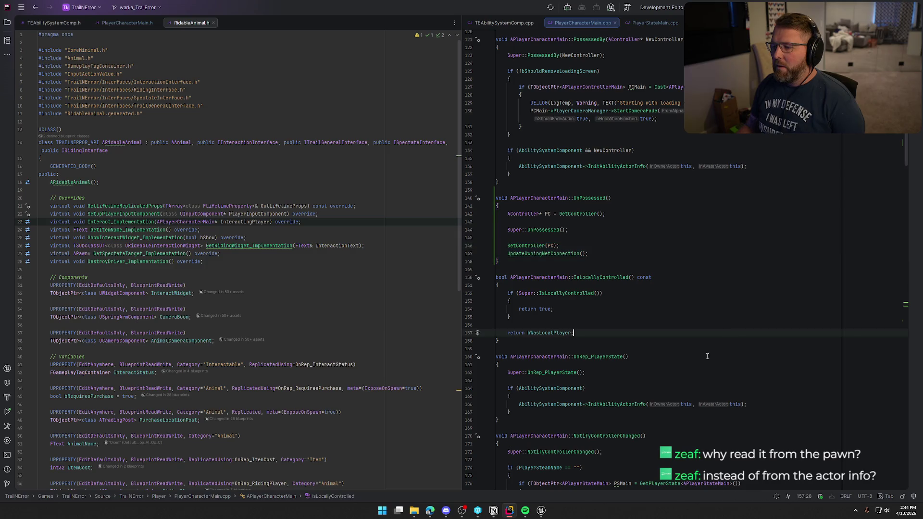
click(541, 515)
click(531, 385)
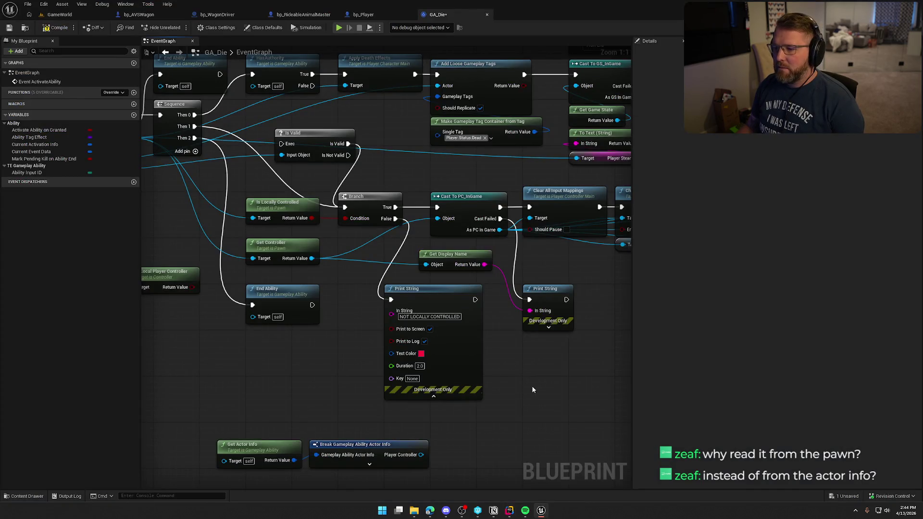
- Move Is Local Player Controller beside Break Gameplay Ability Actor Info, then select UnPossessed's body in Rider
drag(530, 385, 596, 394)
mouse_move(221, 280)
mouse_down()
mouse_move(347, 246)
mouse_move(352, 213)
mouse_up()
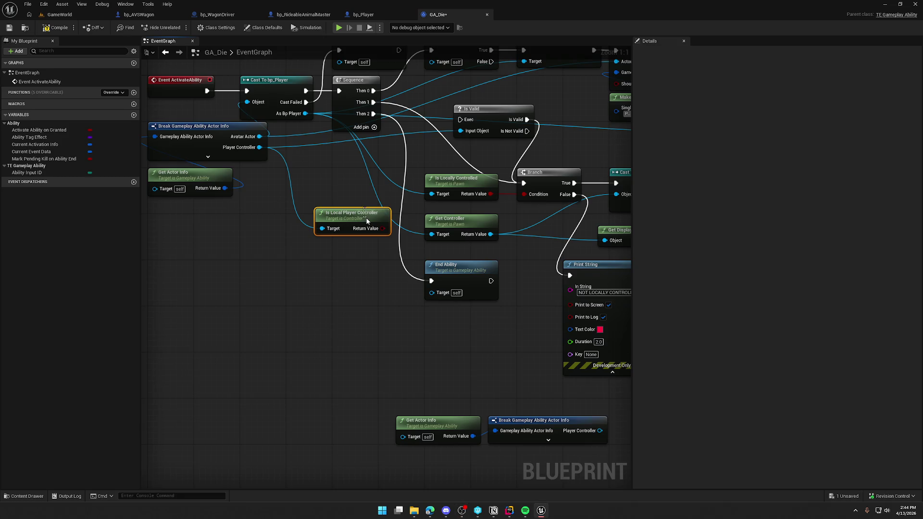
drag(339, 221, 310, 227)
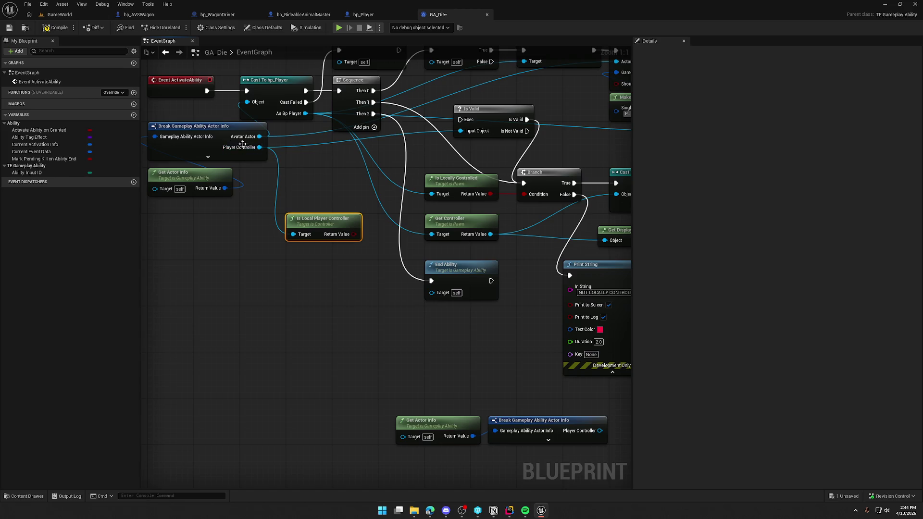
mouse_move(251, 236)
mouse_down()
mouse_move(290, 264)
mouse_move(466, 268)
mouse_move(413, 265)
mouse_up()
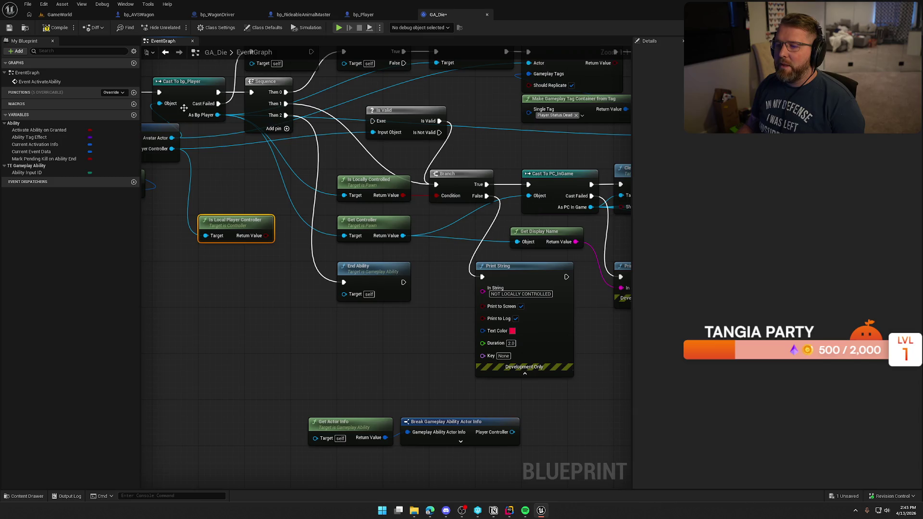
key(alt+Tab)
drag(588, 254, 452, 213)
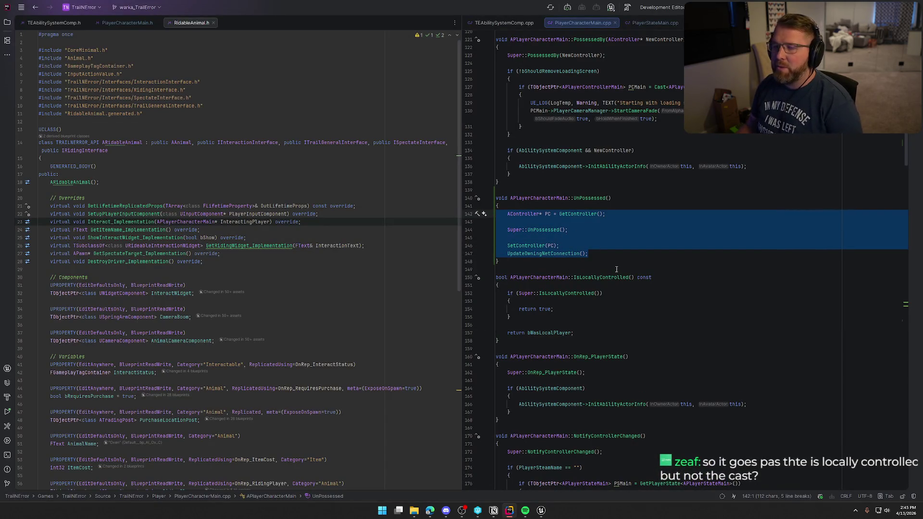
- Switch from Rider's UnPossessed code back to the GA_Die blueprint graph in Unreal
click(540, 509)
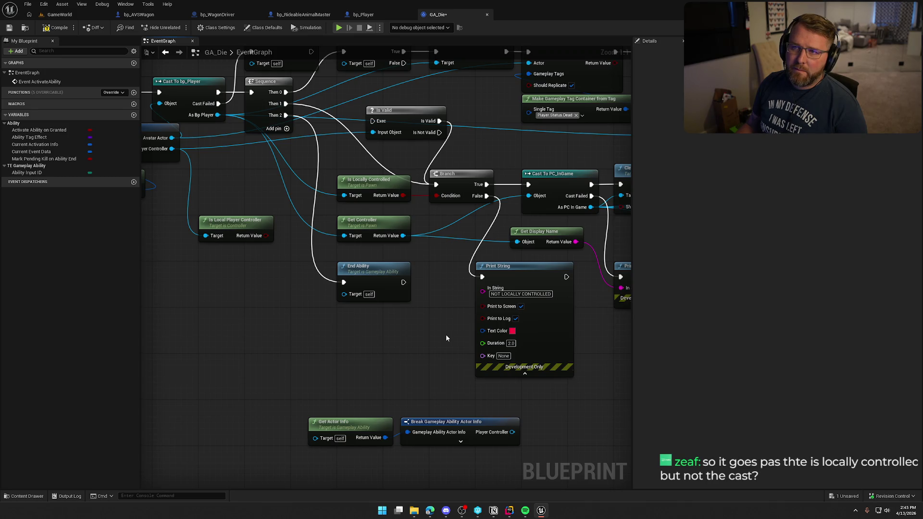
- Arrange Is Locally Controlled and Is Local Player Controller beside the Branch node
drag(436, 317, 297, 303)
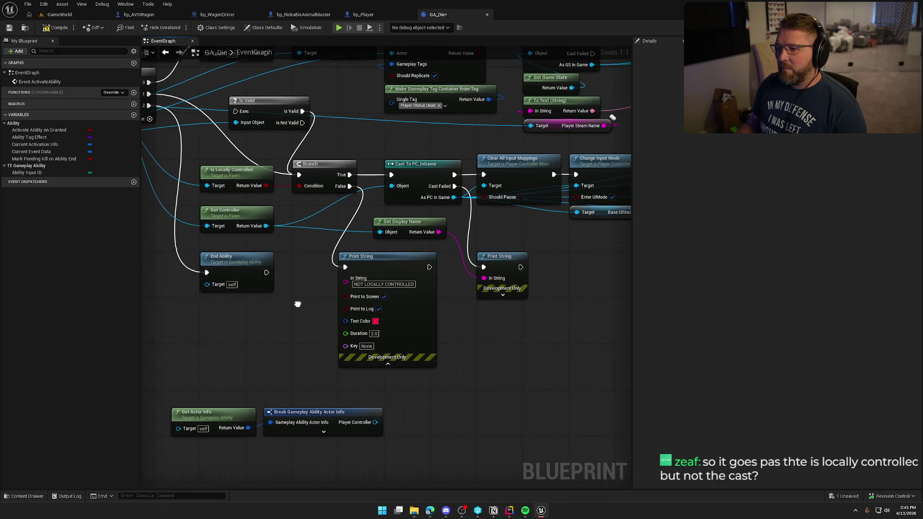
click(514, 277)
click(224, 210)
drag(150, 240, 285, 262)
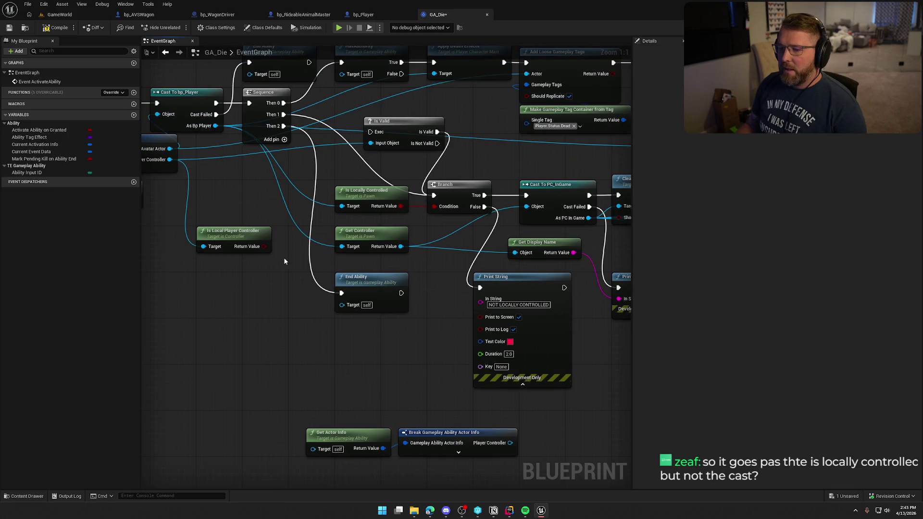
mouse_move(243, 233)
mouse_down()
mouse_move(270, 211)
mouse_move(266, 251)
mouse_up()
drag(255, 206, 319, 228)
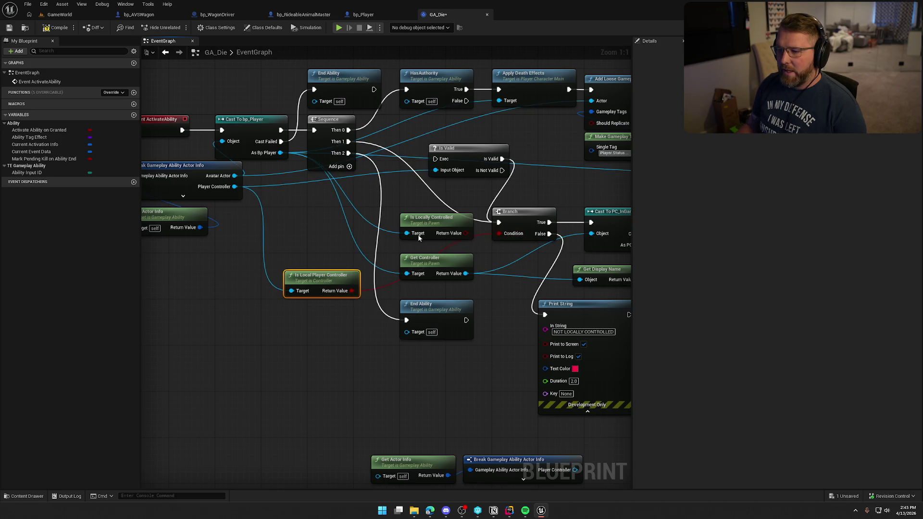
drag(431, 217, 314, 200)
mouse_move(327, 278)
mouse_down()
mouse_move(406, 217)
mouse_move(442, 213)
mouse_up()
drag(401, 178, 325, 175)
mouse_move(356, 203)
mouse_down()
mouse_move(358, 220)
mouse_move(407, 197)
mouse_move(291, 234)
mouse_move(485, 231)
mouse_up()
click(335, 181)
- Wire Is Locally Controlled into the Branch condition, place Is Valid below, then switch to Rider
drag(318, 204, 431, 221)
mouse_move(462, 152)
mouse_down()
mouse_move(345, 181)
mouse_move(304, 324)
mouse_move(309, 284)
mouse_up()
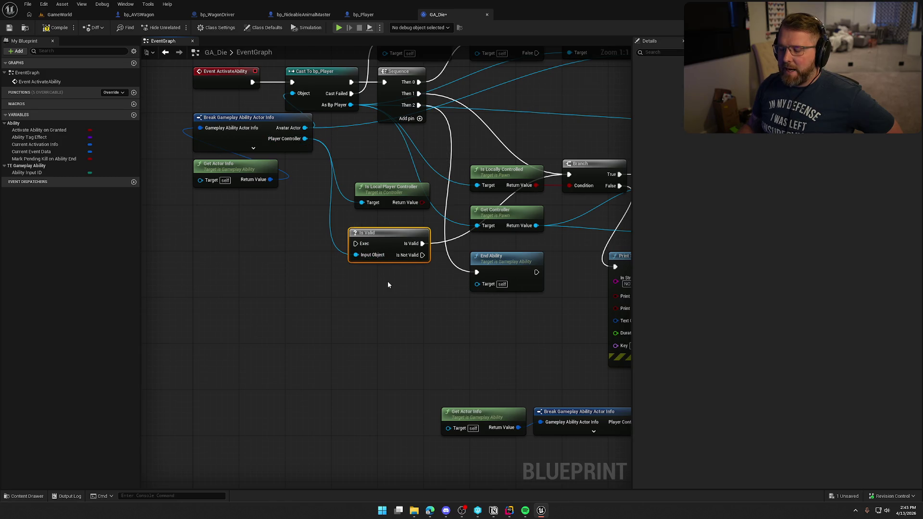
drag(387, 281, 331, 310)
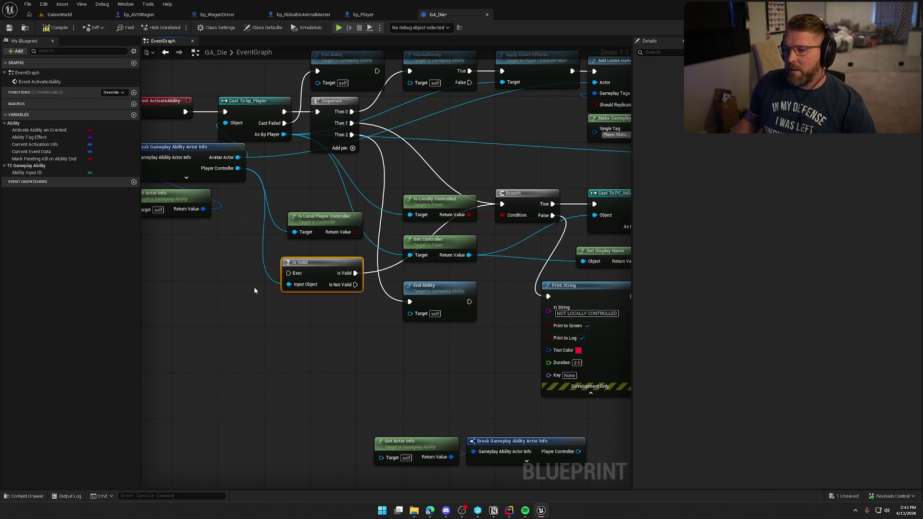
mouse_move(359, 292)
mouse_down()
mouse_move(387, 365)
mouse_move(367, 358)
mouse_up()
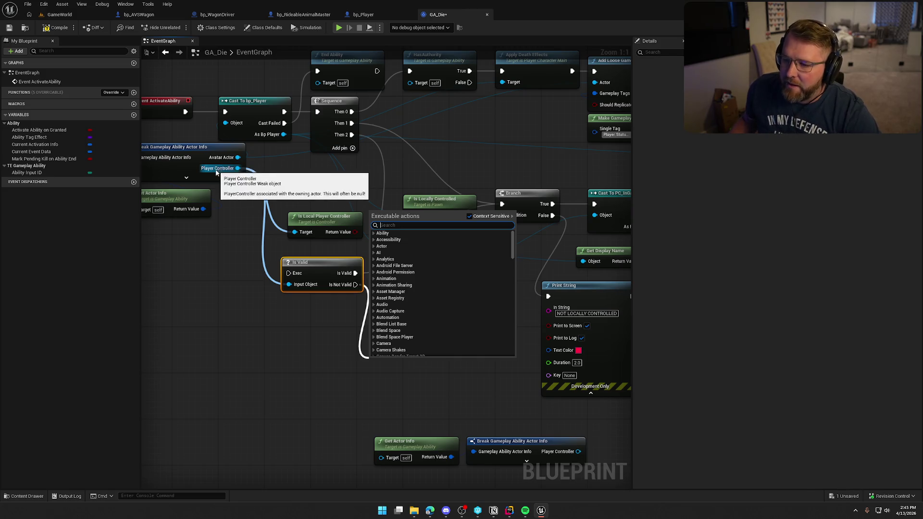
click(329, 336)
click(328, 335)
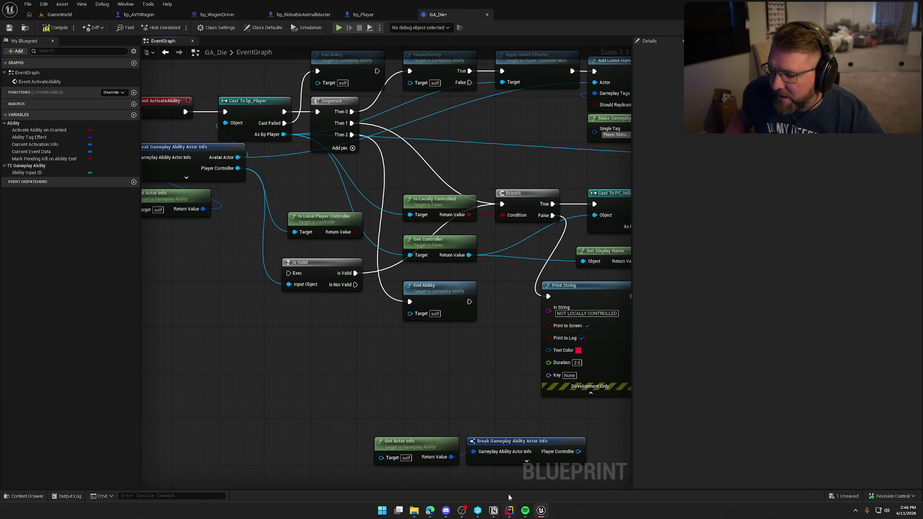
click(510, 512)
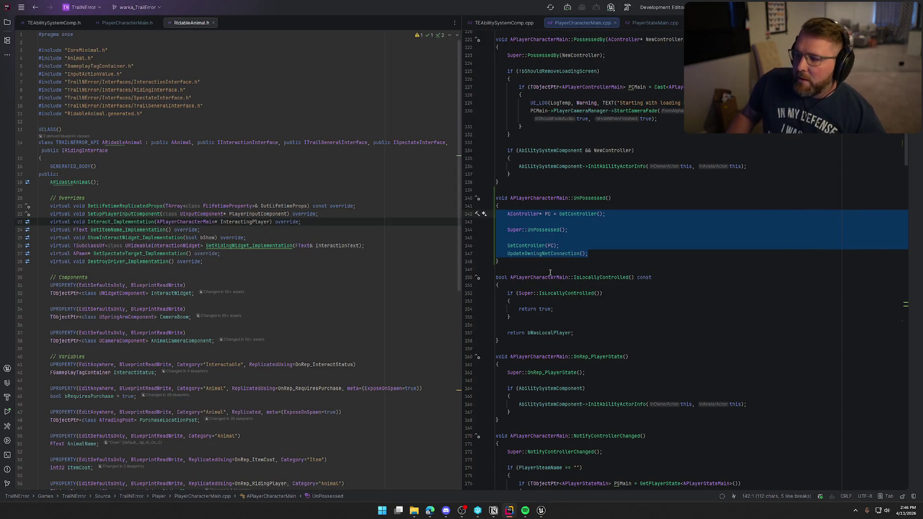
- Switch from Rider's PlayerCharacterMain.cpp back to Unreal's GA_Die Blueprint editor
click(540, 510)
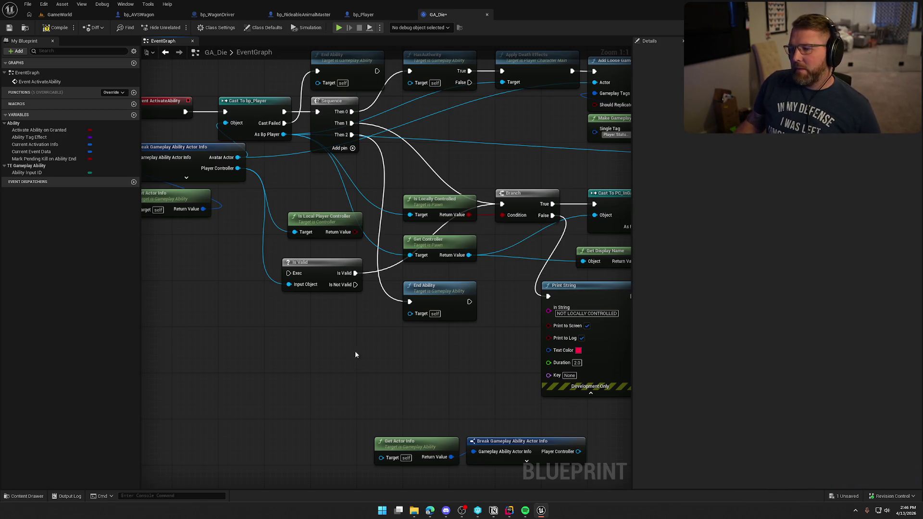
- Run Is Valid from Sequence Then 2 and feed it Get Controller's Return Value
drag(437, 358, 295, 351)
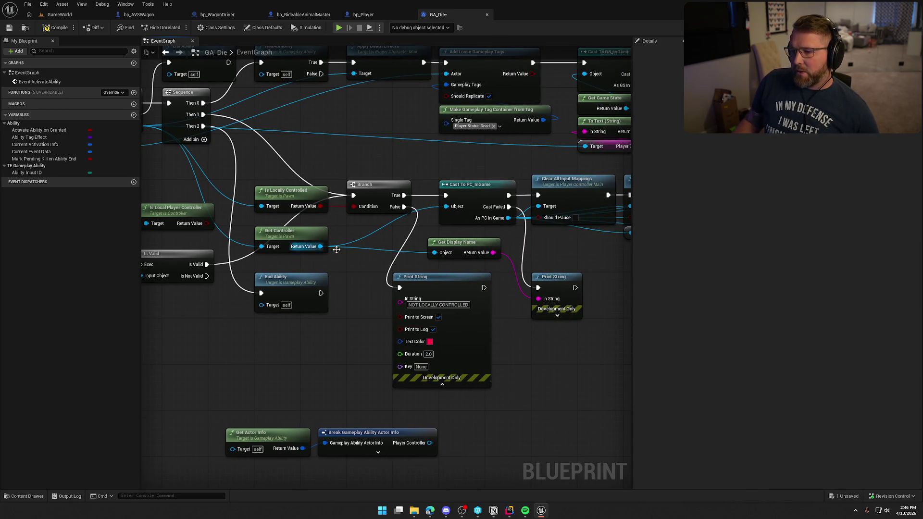
drag(447, 166, 489, 225)
mouse_move(350, 251)
mouse_down()
mouse_move(270, 220)
mouse_move(376, 213)
mouse_up()
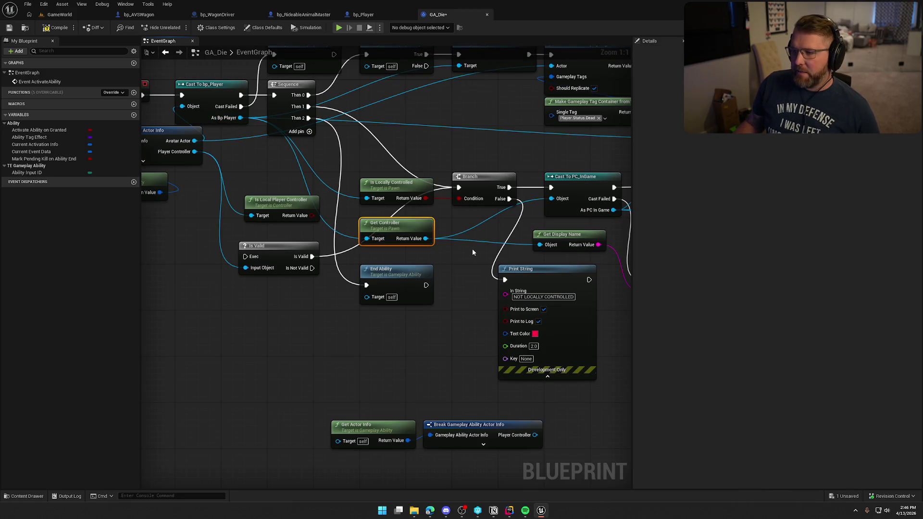
drag(470, 253, 292, 231)
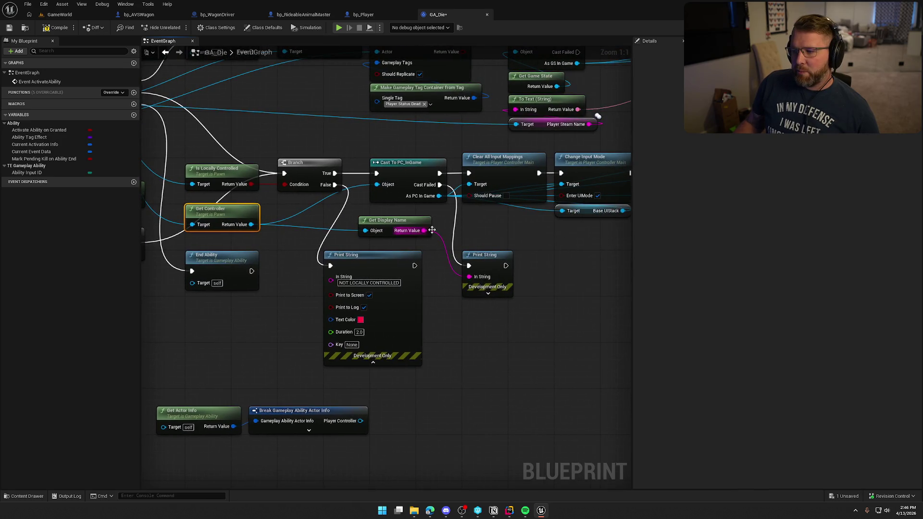
drag(489, 343, 519, 341)
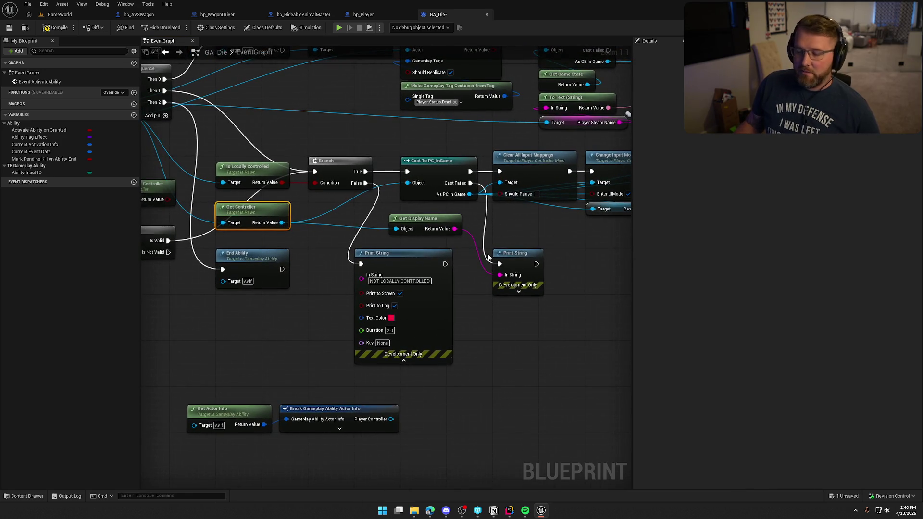
drag(312, 238, 512, 272)
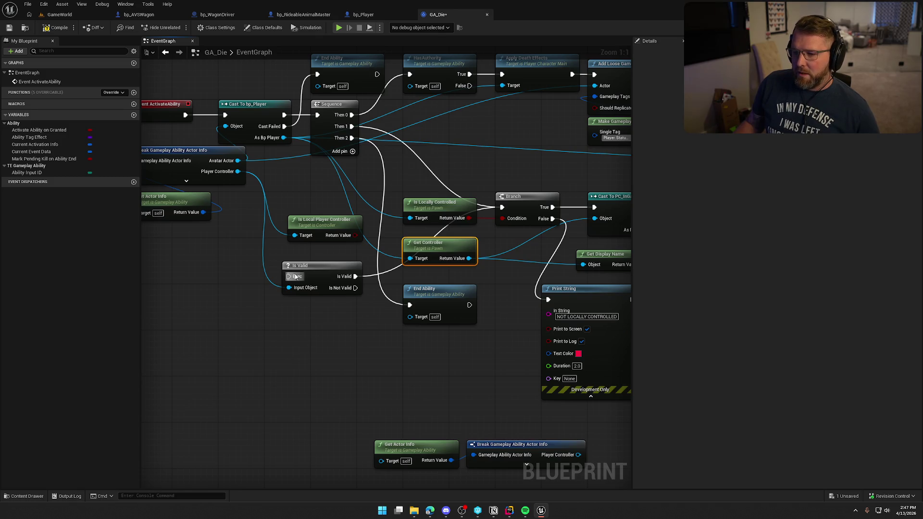
mouse_move(287, 275)
mouse_down()
mouse_move(381, 177)
mouse_move(377, 144)
mouse_move(412, 207)
mouse_move(508, 224)
mouse_move(340, 126)
mouse_move(352, 138)
mouse_up()
mouse_move(314, 269)
mouse_down()
mouse_move(423, 143)
mouse_move(433, 153)
mouse_move(269, 141)
mouse_move(288, 185)
mouse_move(351, 207)
mouse_move(289, 156)
mouse_move(297, 189)
mouse_move(483, 246)
mouse_move(470, 260)
mouse_up()
drag(514, 317, 470, 321)
- Add a Print String on Is Not Valid reading 'CONTROLLER NOT VALID'
mouse_move(435, 171)
mouse_down()
mouse_move(365, 387)
mouse_move(346, 368)
mouse_up()
text(print string)
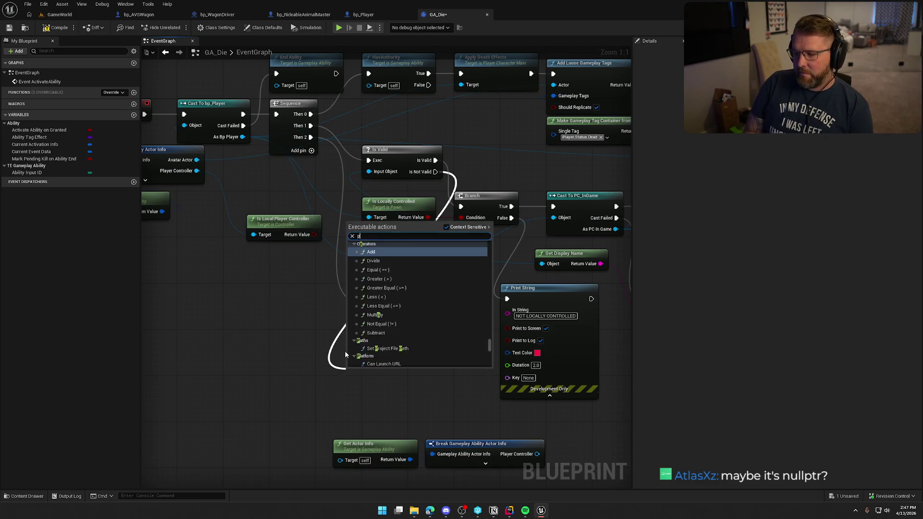
key(Return)
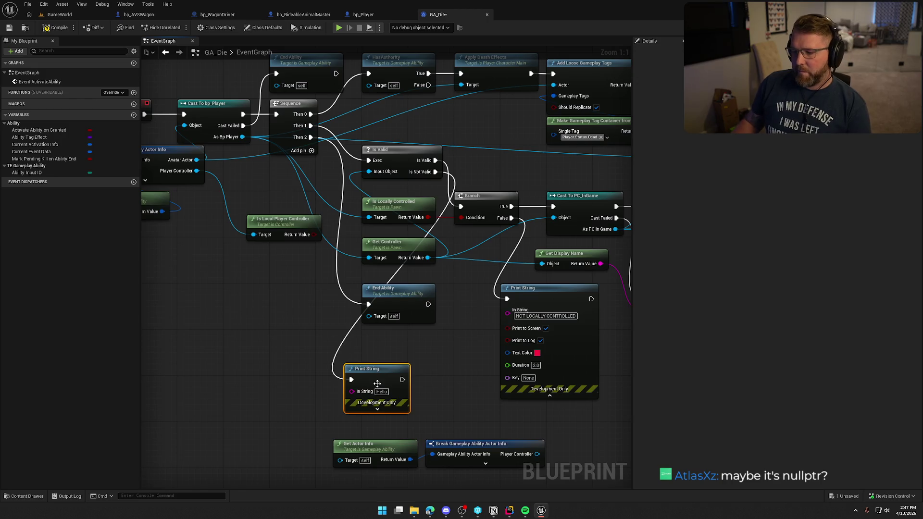
drag(375, 368, 403, 345)
click(410, 368)
text(CONTROLLER NOT VALID)
key(Return)
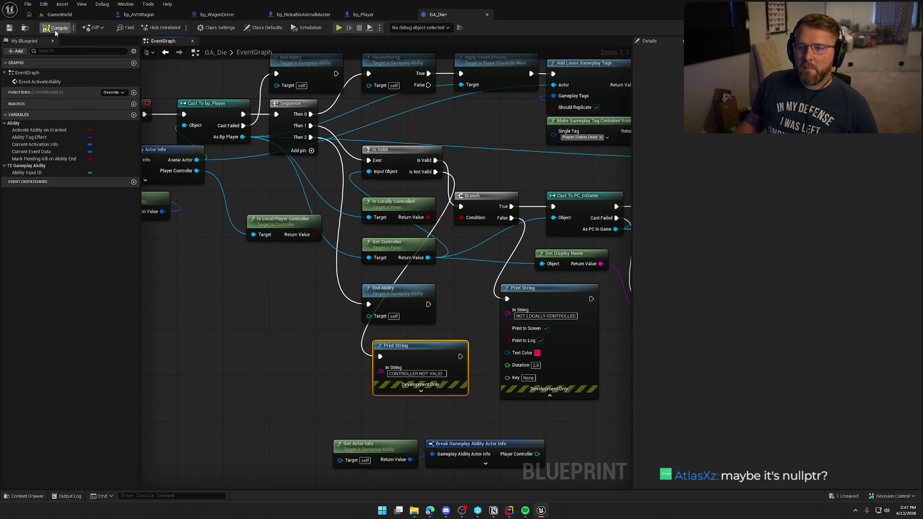
click(60, 14)
key(alt+p)
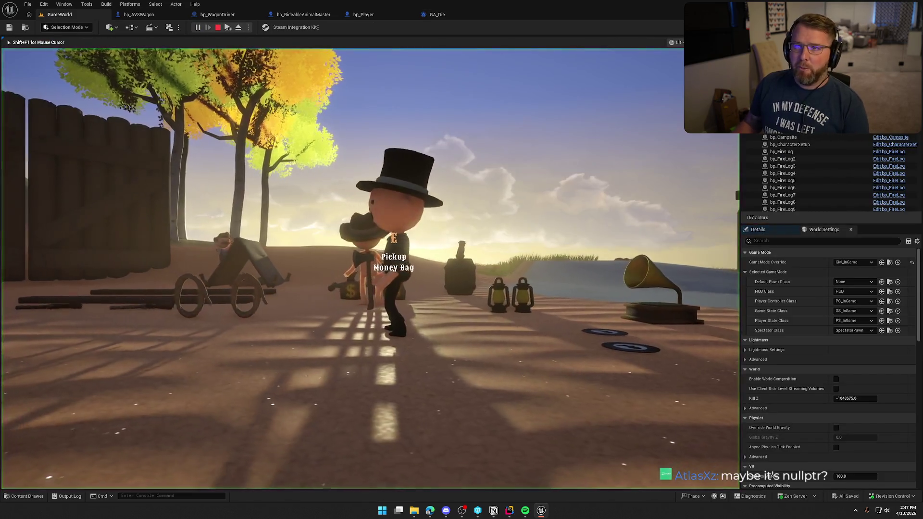
key(super)
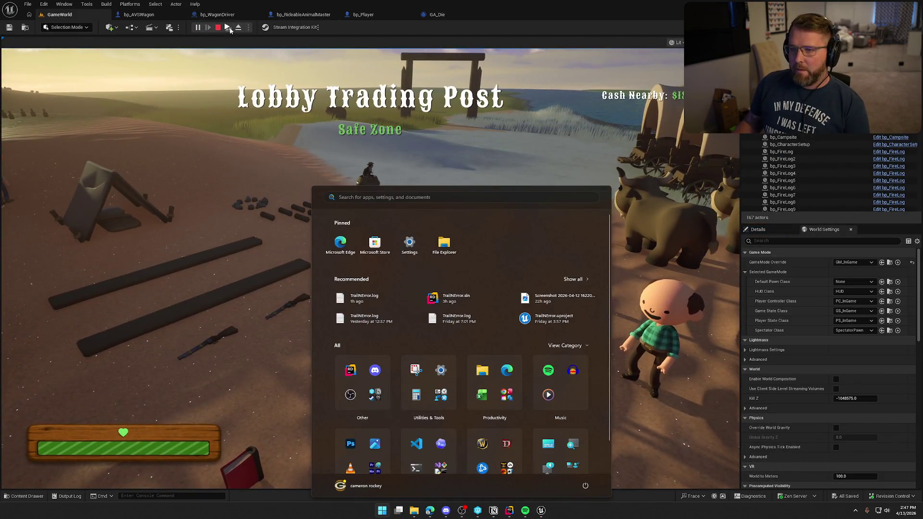
click(326, 119)
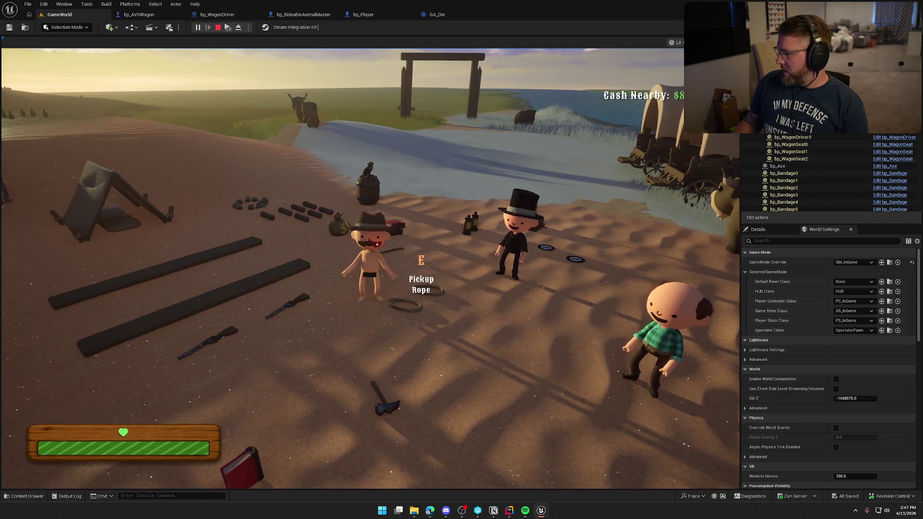
key(Escape)
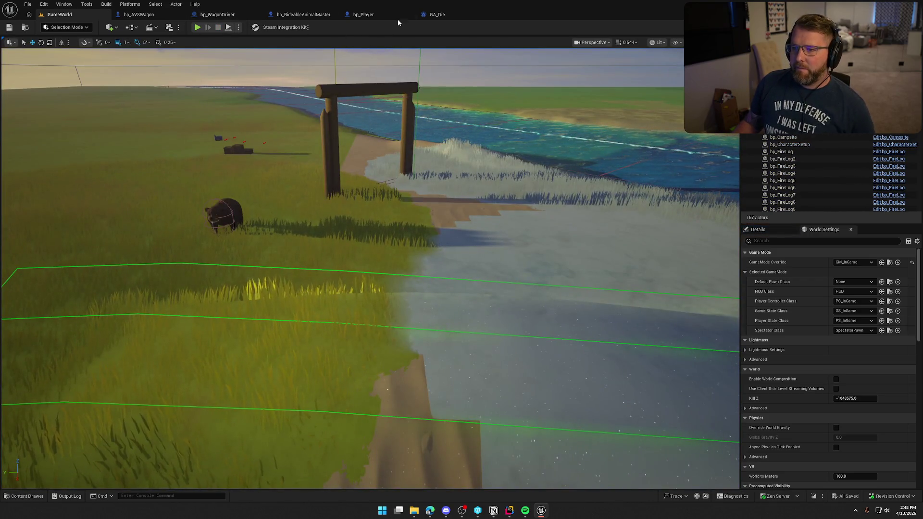
- Connect Break Gameplay Ability Actor Info's Player Controller to Is Valid's Input Object, then switch to Rider
click(437, 14)
drag(420, 357, 402, 357)
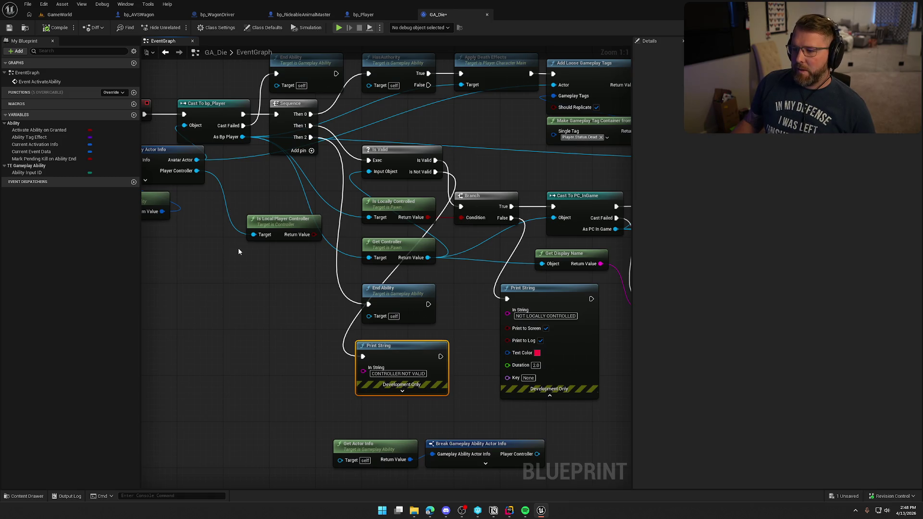
drag(238, 151, 275, 160)
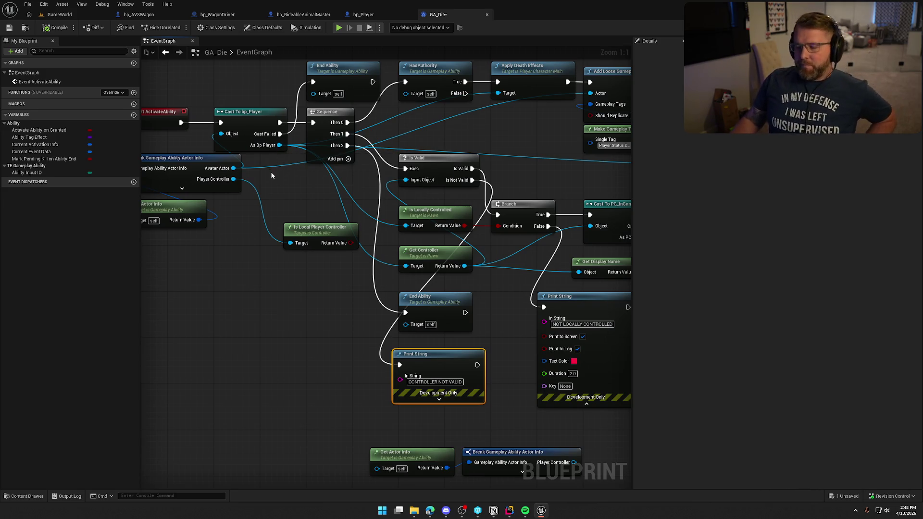
drag(273, 172, 307, 178)
click(306, 177)
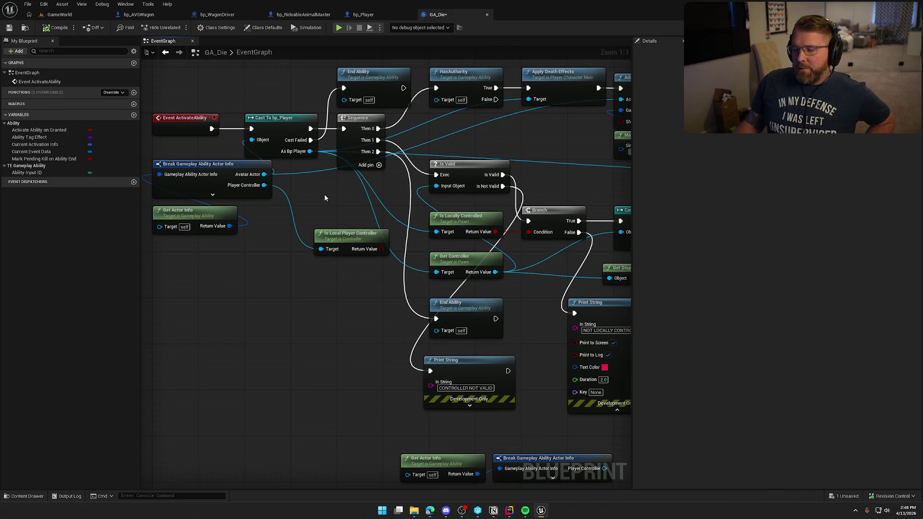
drag(264, 185, 440, 188)
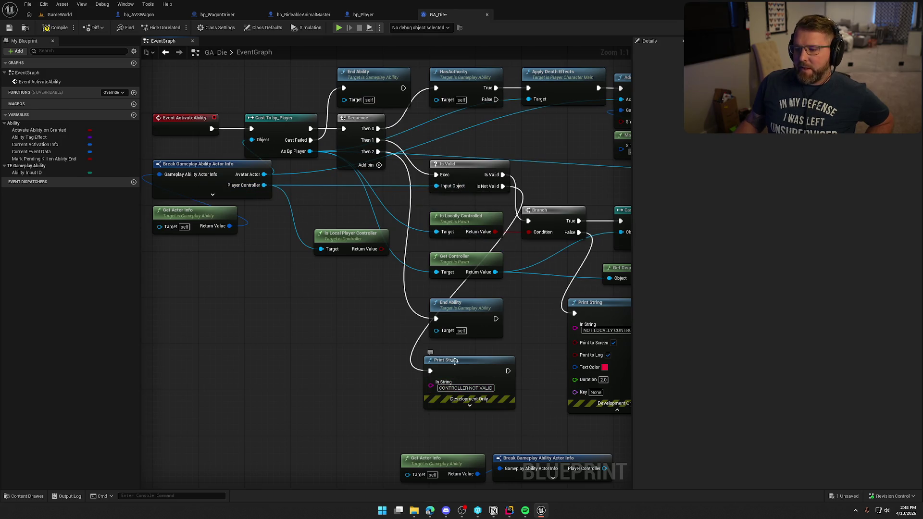
click(351, 243)
click(285, 303)
drag(321, 330, 365, 351)
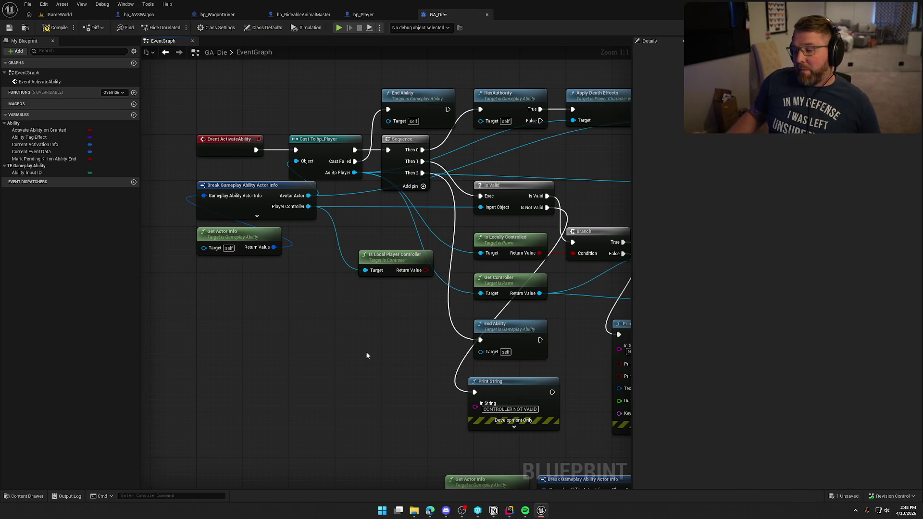
click(509, 511)
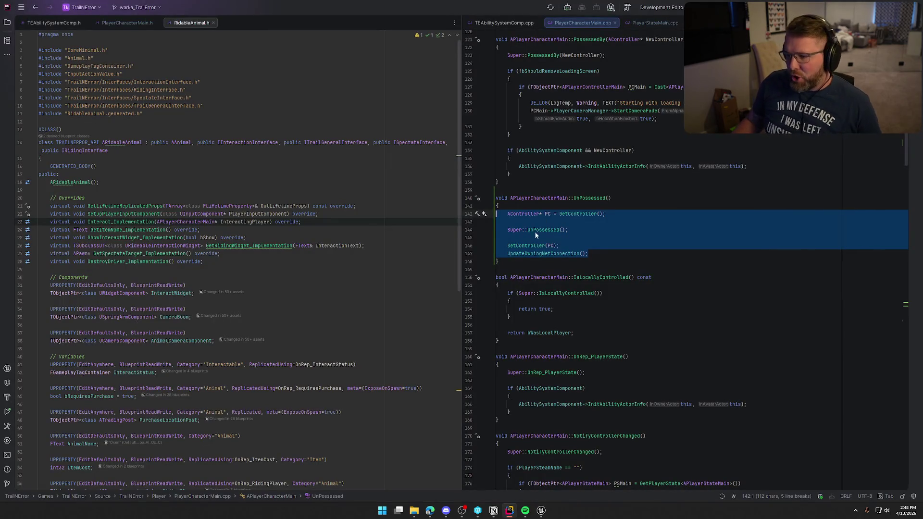
- Clear the UnPossessed code selection in Rider and return to Unreal's GA_Die graph
click(638, 257)
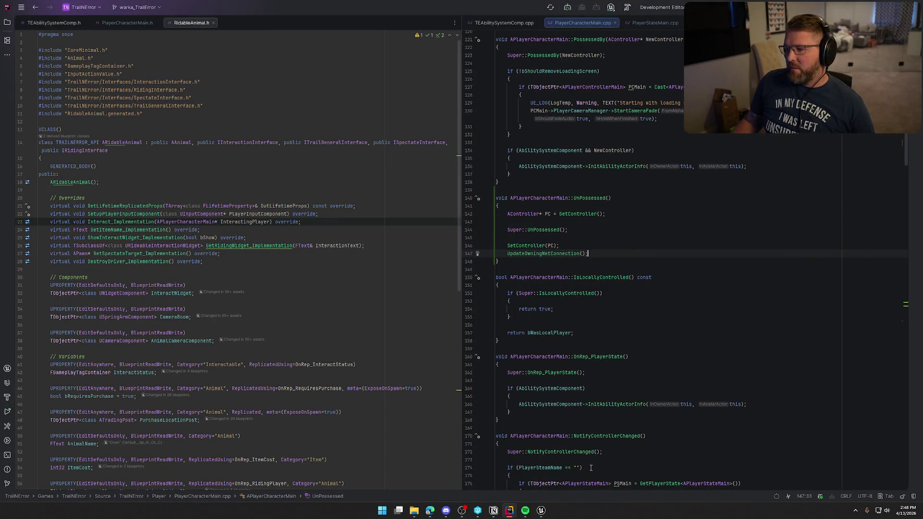
click(541, 510)
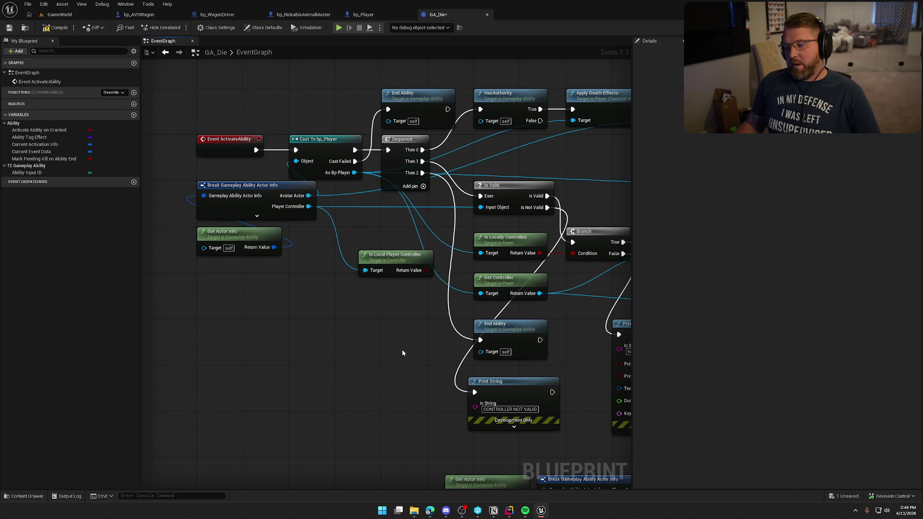
- Look over the bp_Player blueprint and the Rider code, then return to GA_Die
mouse_move(411, 345)
mouse_down()
mouse_move(346, 349)
mouse_move(366, 346)
mouse_move(354, 352)
mouse_up()
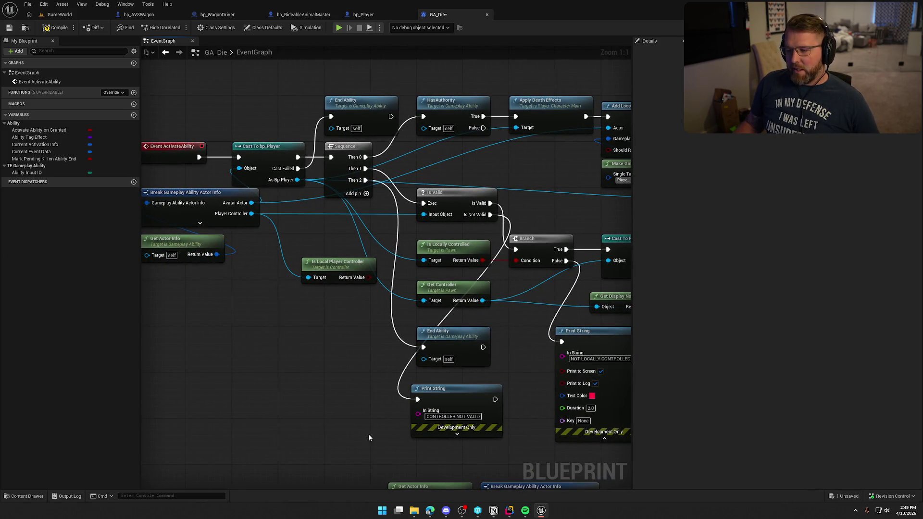
click(366, 15)
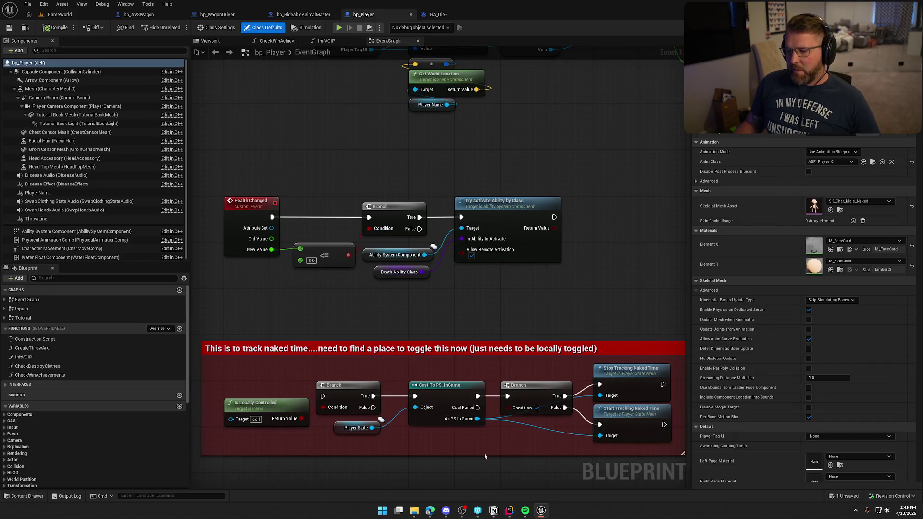
click(536, 512)
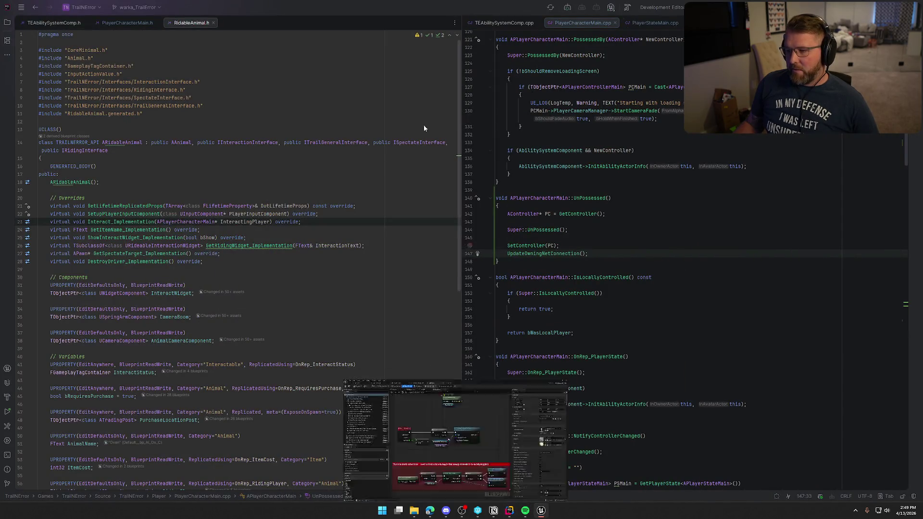
click(541, 511)
click(424, 16)
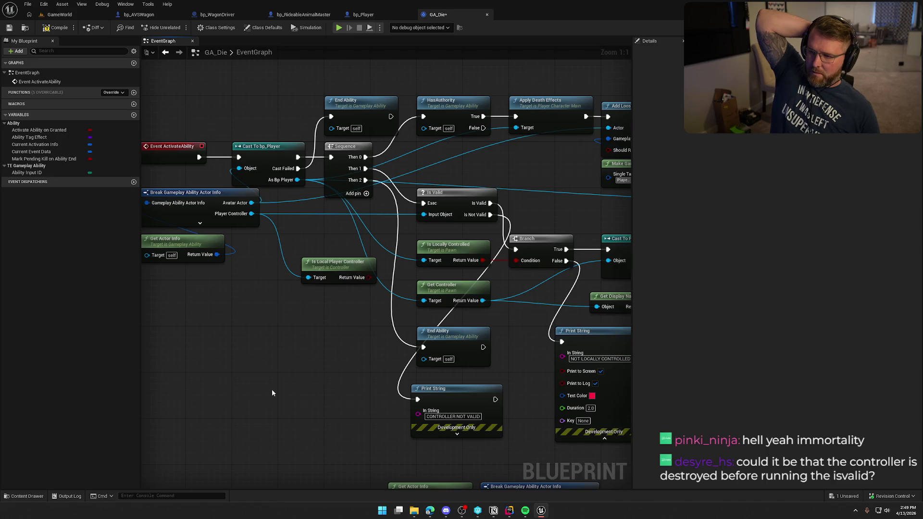
- Compile and save GA_Die so the status shows All Saved
drag(434, 215, 442, 162)
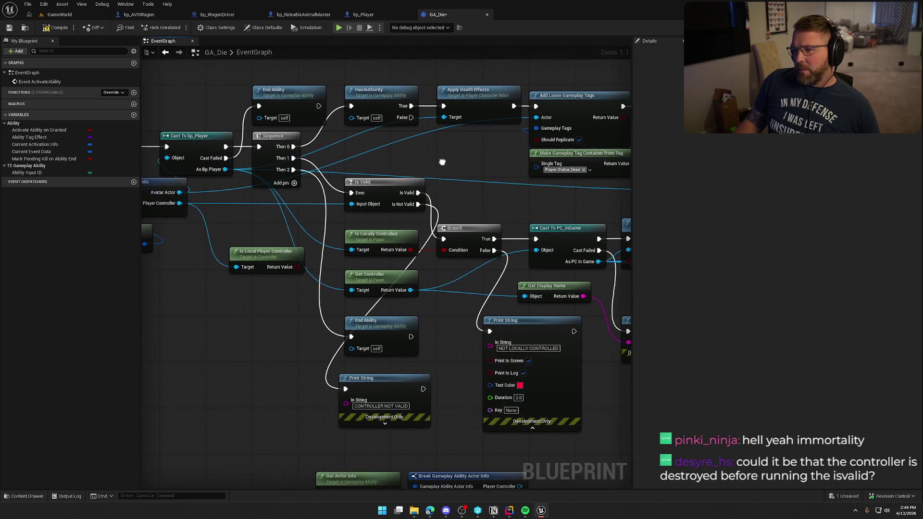
click(55, 27)
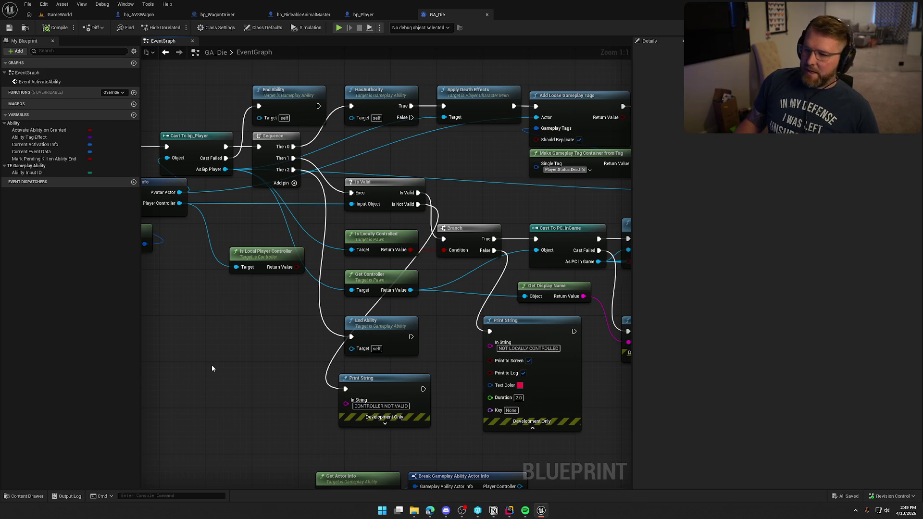
drag(229, 364, 174, 289)
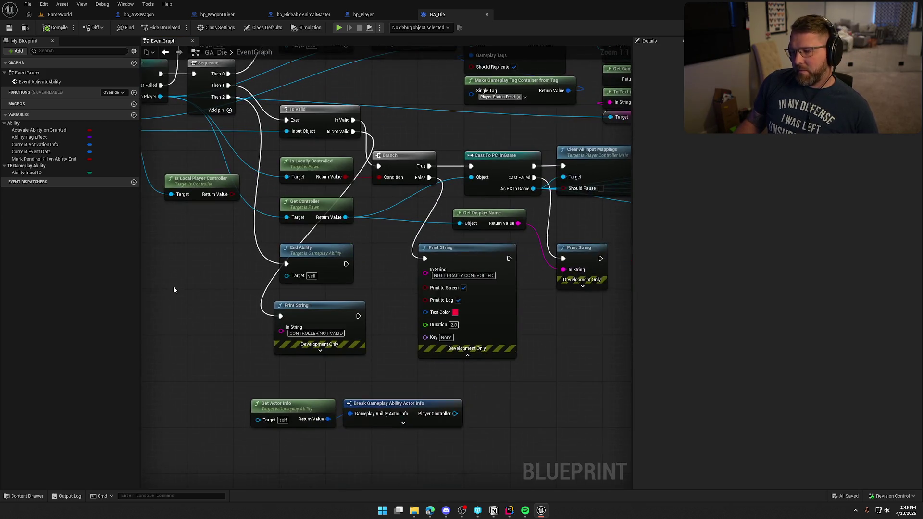
- Delete the debug Print String and Get Display Name nodes
drag(494, 382, 311, 318)
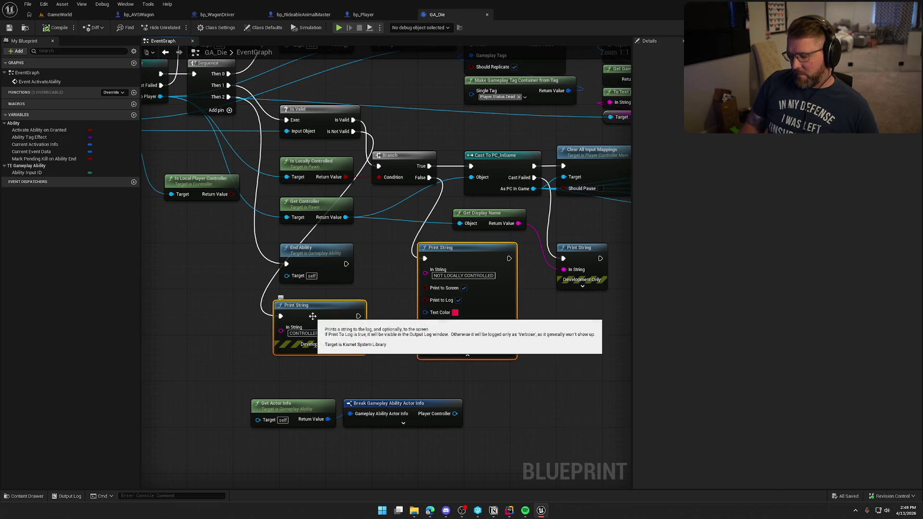
key(Delete)
drag(577, 310, 459, 206)
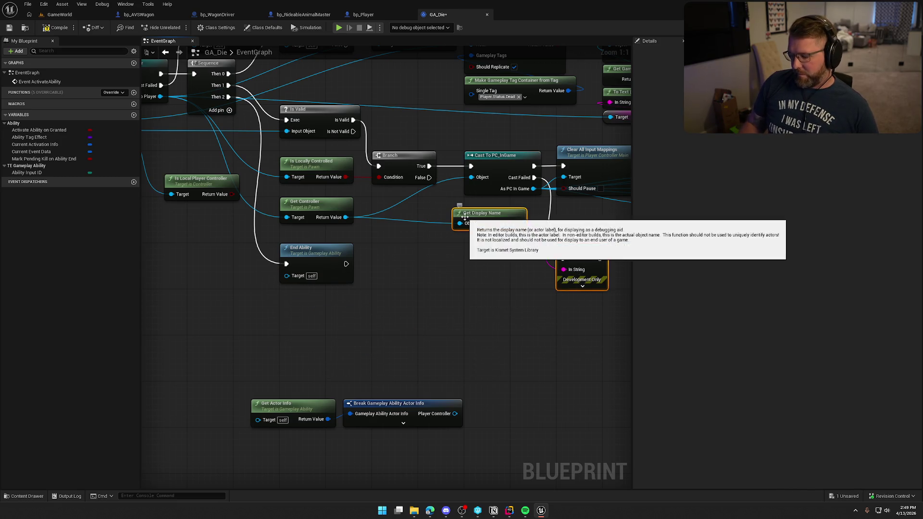
key(Delete)
- Wire Is Local Player Controller into the Branch condition and delete Is Locally Controlled
mouse_move(428, 250)
mouse_down()
mouse_move(329, 290)
mouse_move(577, 290)
mouse_up()
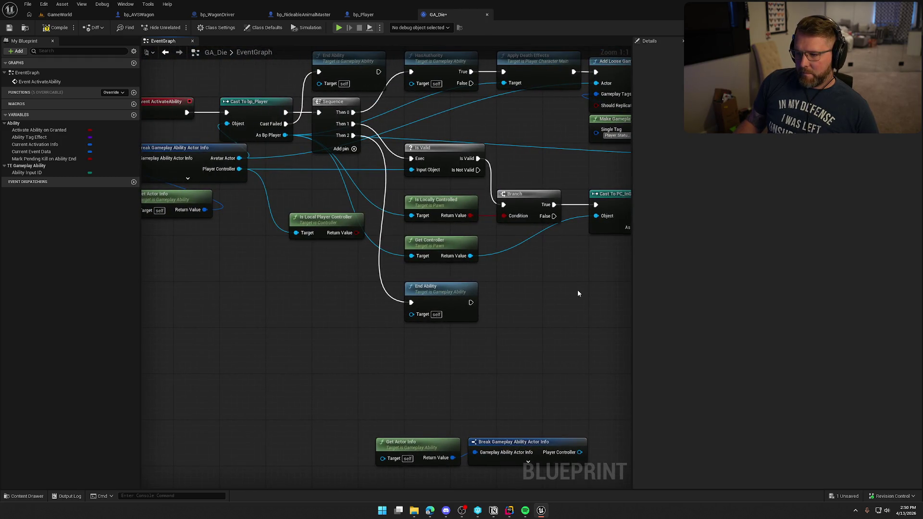
mouse_move(420, 199)
mouse_down()
mouse_move(422, 338)
mouse_move(413, 323)
mouse_up()
mouse_move(356, 238)
mouse_down()
mouse_move(495, 208)
mouse_move(503, 216)
mouse_up()
drag(329, 222, 445, 199)
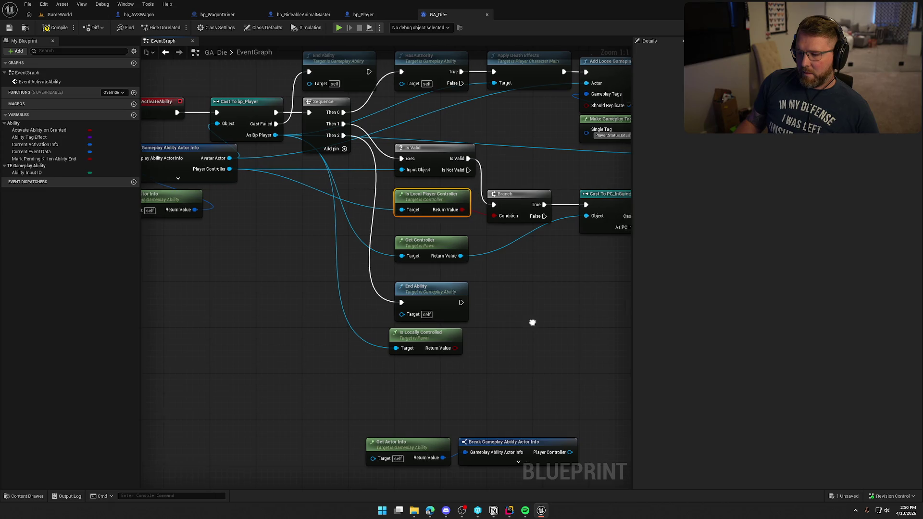
drag(539, 321, 439, 318)
click(316, 342)
key(Delete)
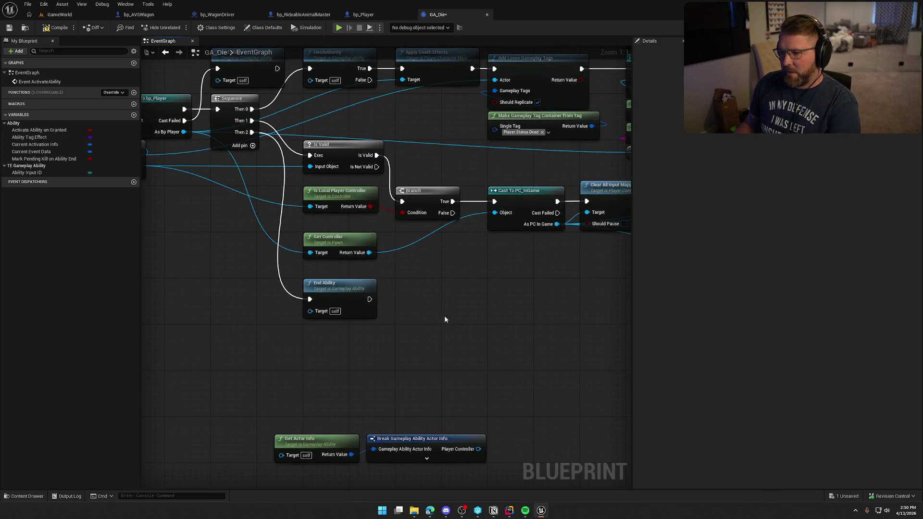
- Feed the actor info's Player Controller into Cast To PC_InGame and delete Get Controller
drag(322, 265, 403, 266)
mouse_move(217, 167)
mouse_down()
mouse_move(381, 242)
mouse_move(574, 214)
mouse_up()
click(423, 244)
key(Delete)
- Tidy the actor info and End Ability nodes, then compile GA_Die
drag(522, 298, 329, 288)
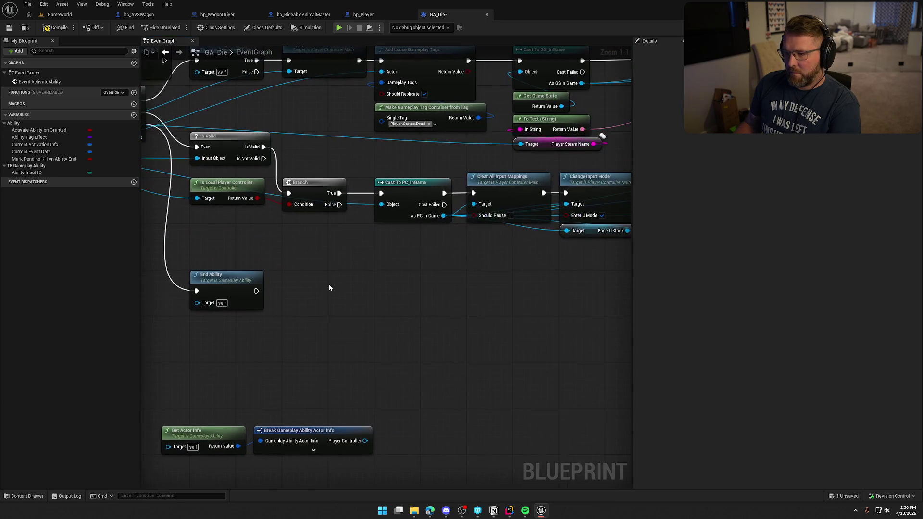
drag(460, 292, 144, 236)
drag(389, 279, 540, 407)
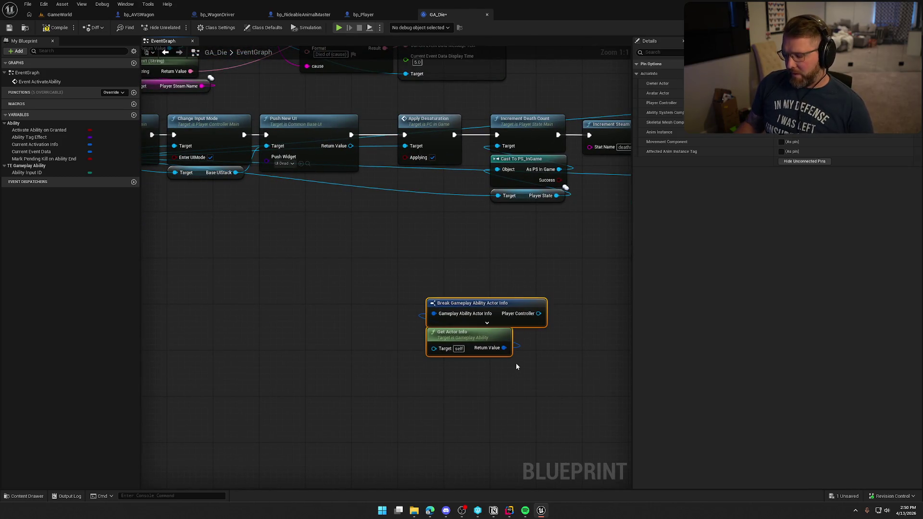
key(Delete)
key(ctrl+z)
mouse_move(394, 377)
mouse_down()
mouse_move(341, 258)
mouse_move(416, 411)
mouse_move(147, 328)
mouse_move(418, 373)
mouse_move(439, 354)
mouse_move(494, 353)
mouse_up()
key(Delete)
scroll(341, 258, down, 1)
drag(379, 286, 380, 245)
click(474, 327)
key(Home)
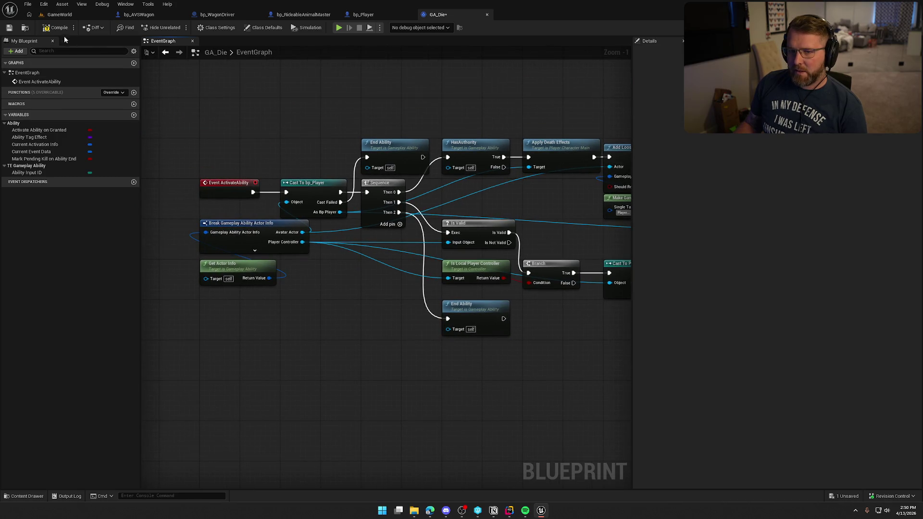
click(56, 27)
- Playtest the GameWorld level in PIE, stop with Escape, and return to GA_Die
click(59, 14)
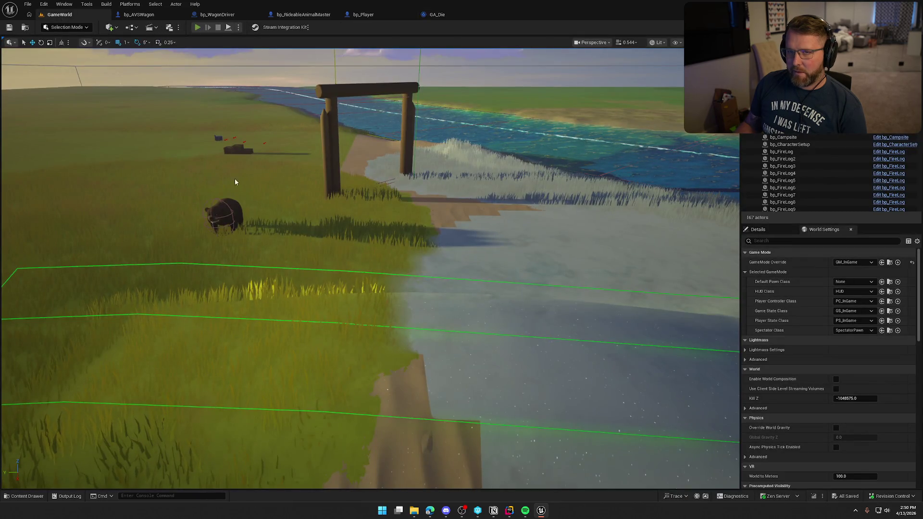
click(198, 27)
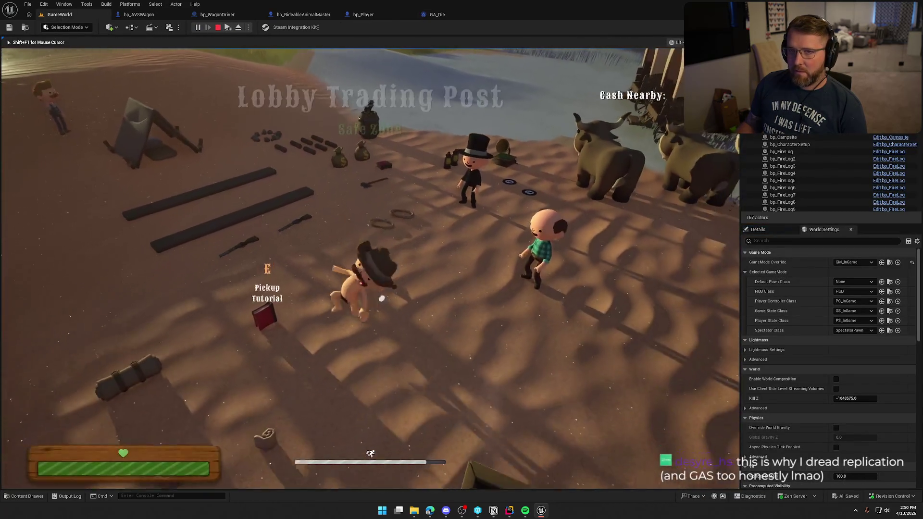
key(super)
key(super)
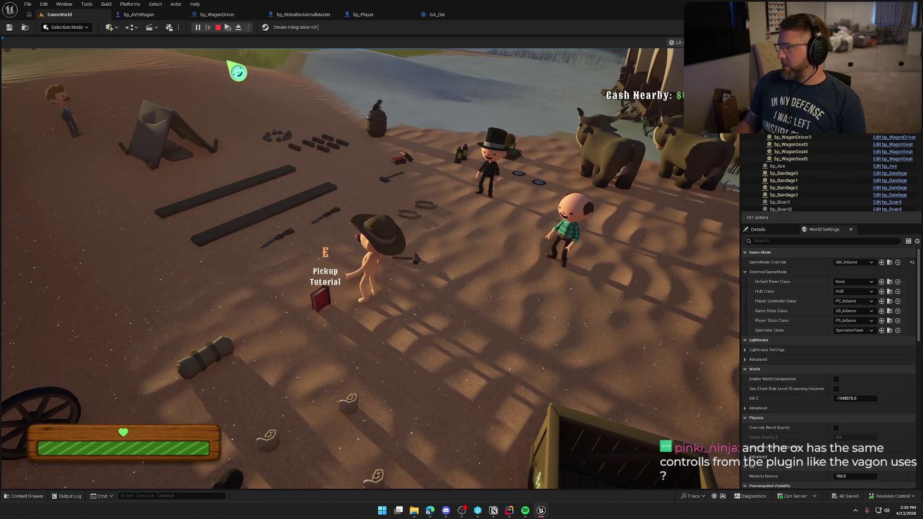
key(Escape)
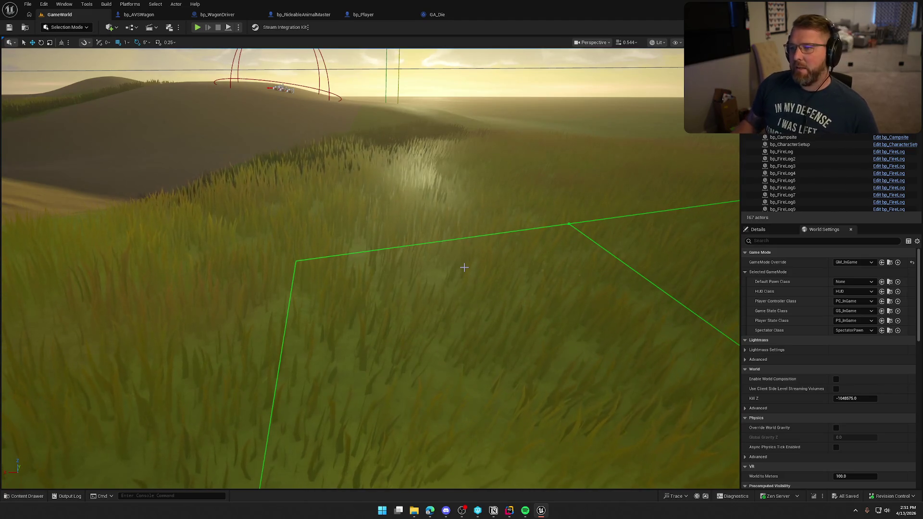
click(440, 14)
- Pan across GA_Die's death logic from HasAuthority to Apply Desaturation and Increment Death Count
drag(378, 371, 125, 365)
drag(211, 93, 375, 188)
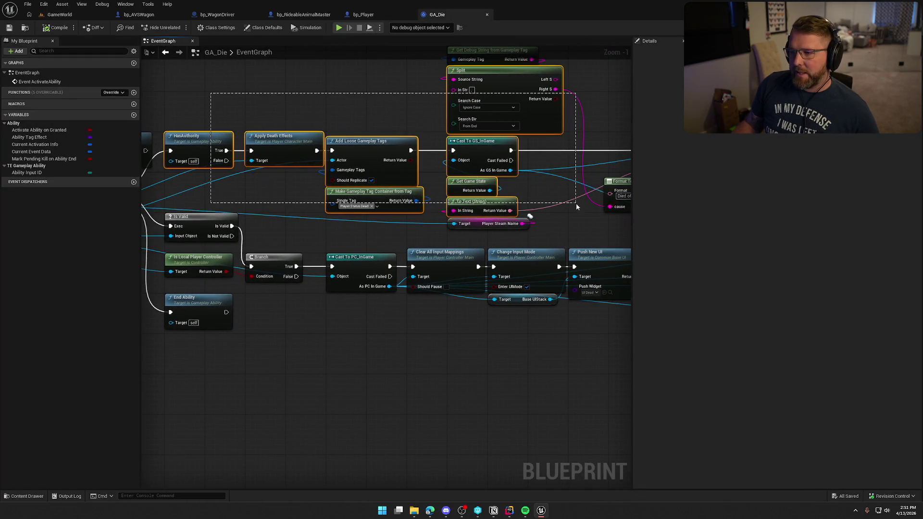
drag(377, 220, 98, 219)
mouse_move(378, 221)
mouse_down()
mouse_move(449, 212)
mouse_move(388, 204)
mouse_move(337, 336)
mouse_move(418, 325)
mouse_move(411, 305)
mouse_up()
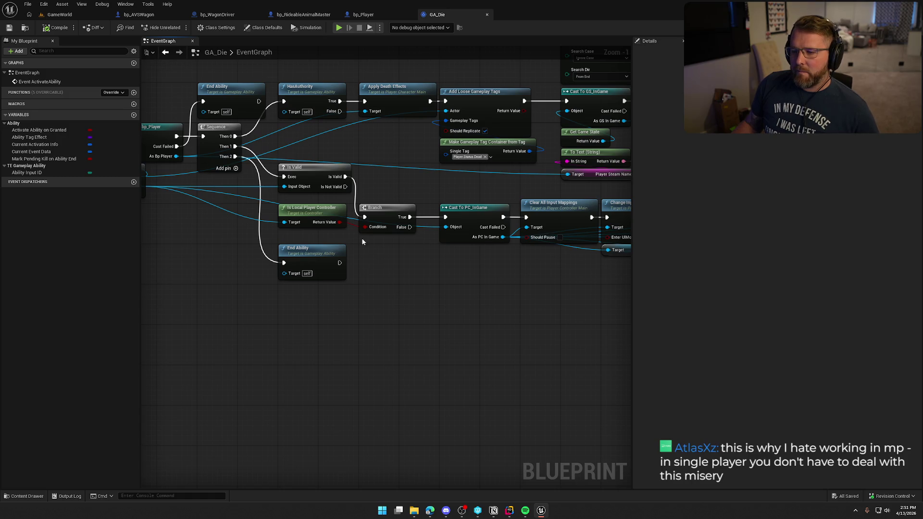
drag(454, 293, 274, 301)
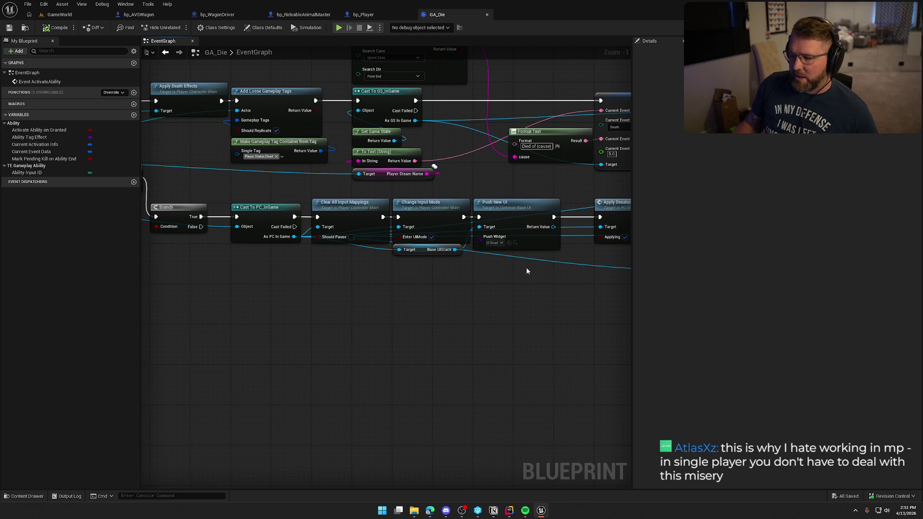
mouse_move(527, 272)
mouse_down()
mouse_move(366, 280)
mouse_move(288, 329)
mouse_move(249, 330)
mouse_up()
mouse_move(354, 312)
mouse_down()
mouse_move(146, 303)
mouse_move(527, 301)
mouse_move(545, 319)
mouse_move(499, 298)
mouse_move(397, 310)
mouse_move(342, 250)
mouse_up()
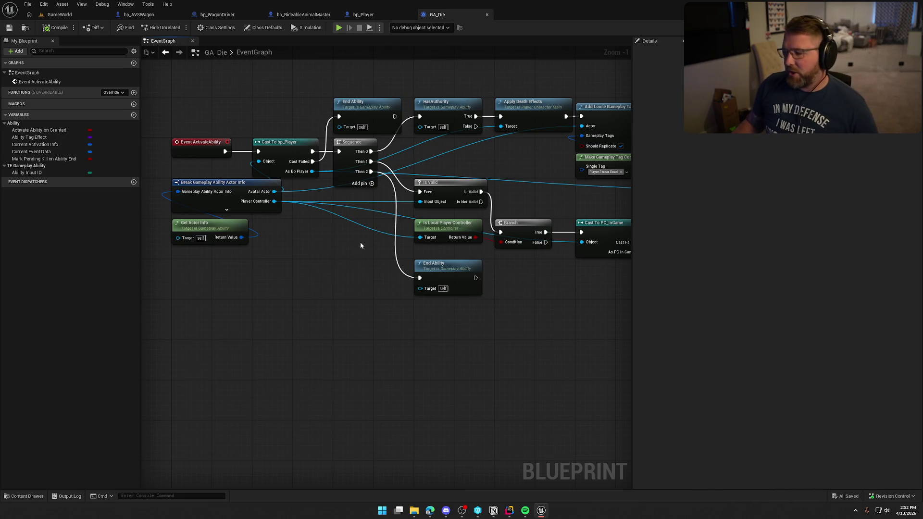
- Check the IsLocallyControlled return line in Rider, then return to Unreal
click(510, 511)
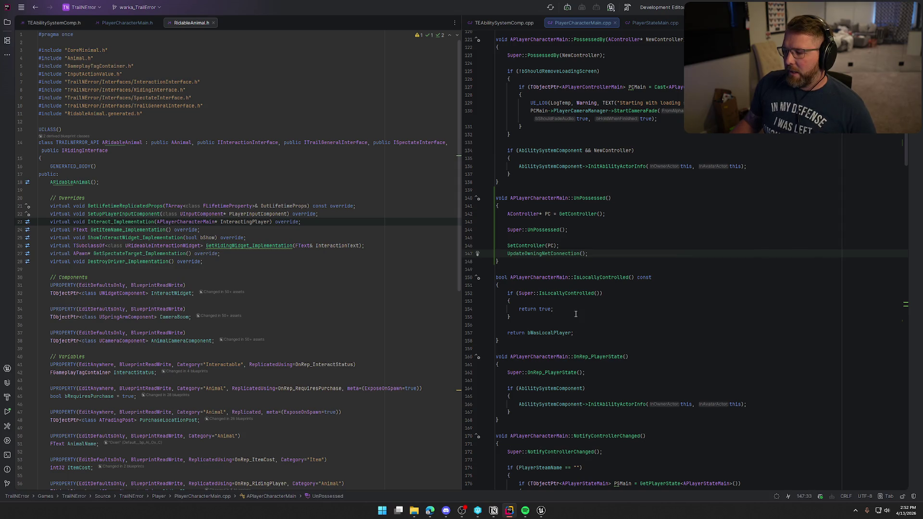
click(581, 334)
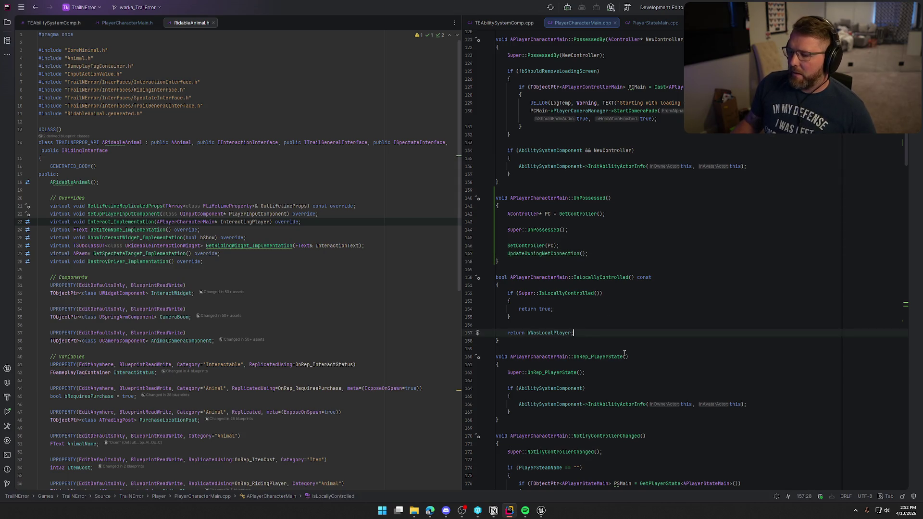
scroll(625, 354, down, 3)
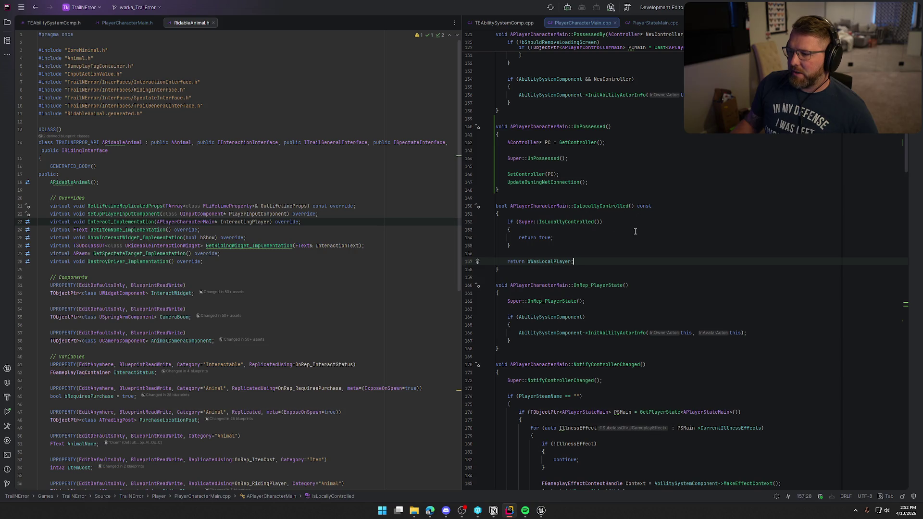
click(541, 510)
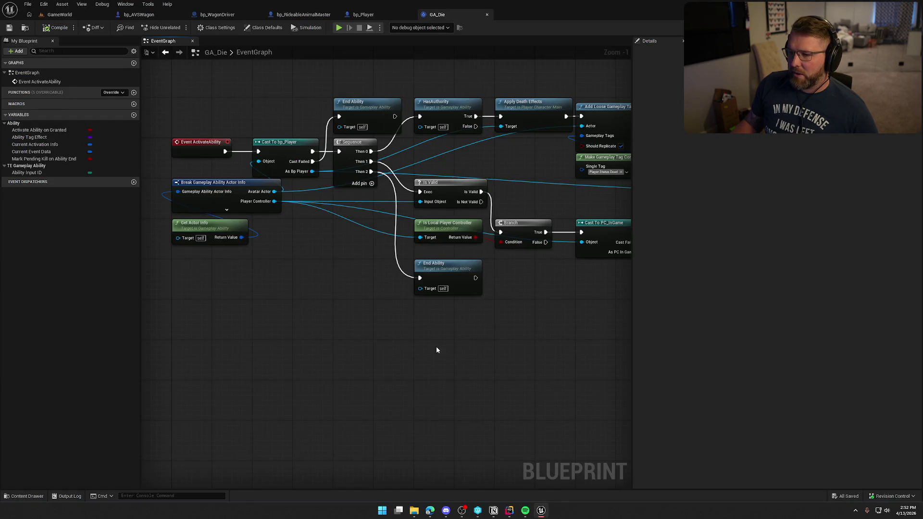
- Add an Is Locally Controlled node off the As Bp Player pin
mouse_move(312, 171)
mouse_down()
mouse_move(360, 267)
mouse_move(355, 260)
mouse_up()
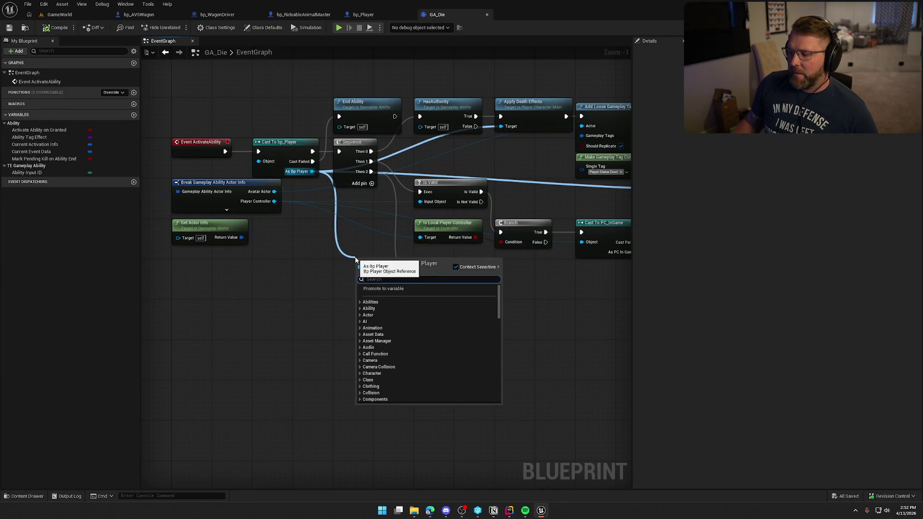
text(is locall)
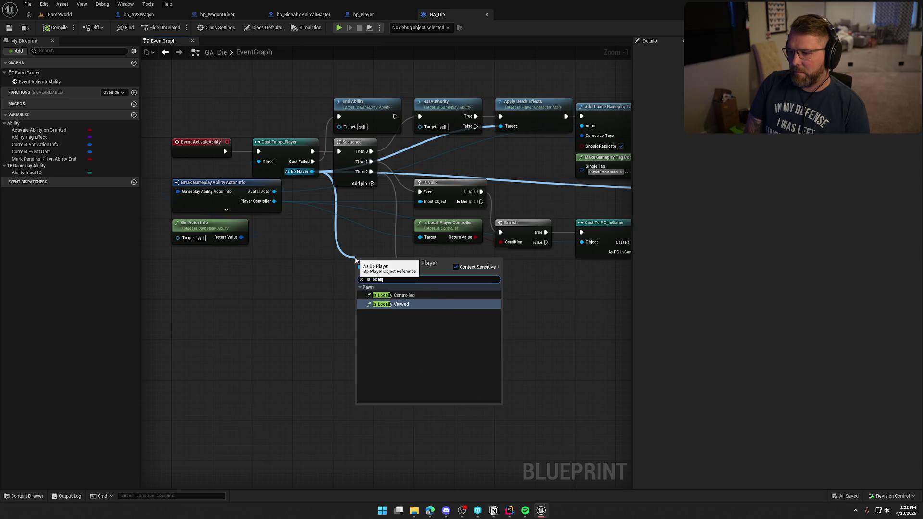
click(393, 295)
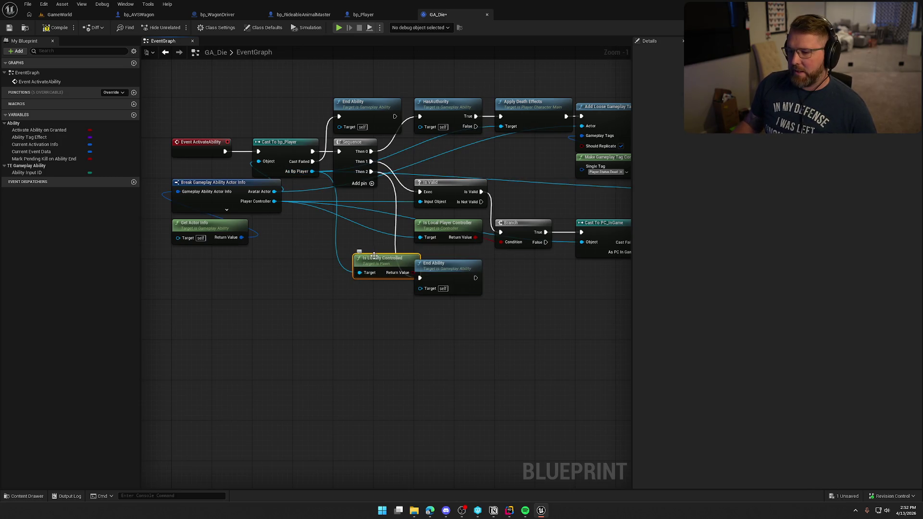
drag(375, 255, 347, 235)
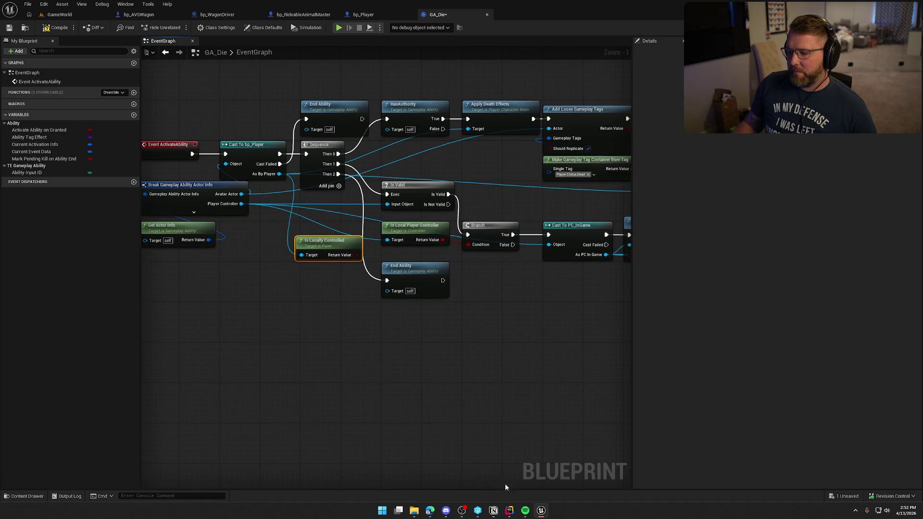
- Delete Is Local Player Controller and put Is Locally Controlled in its spot
click(510, 513)
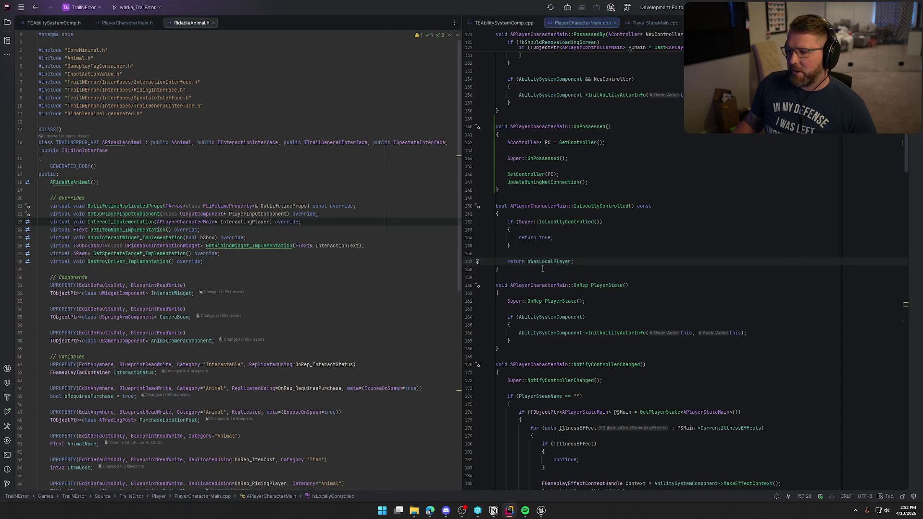
click(541, 510)
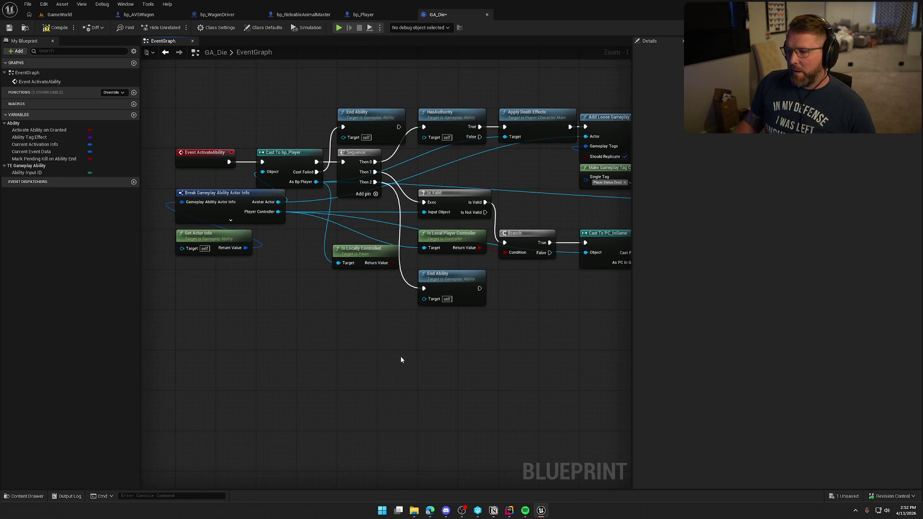
scroll(325, 296, up, 1)
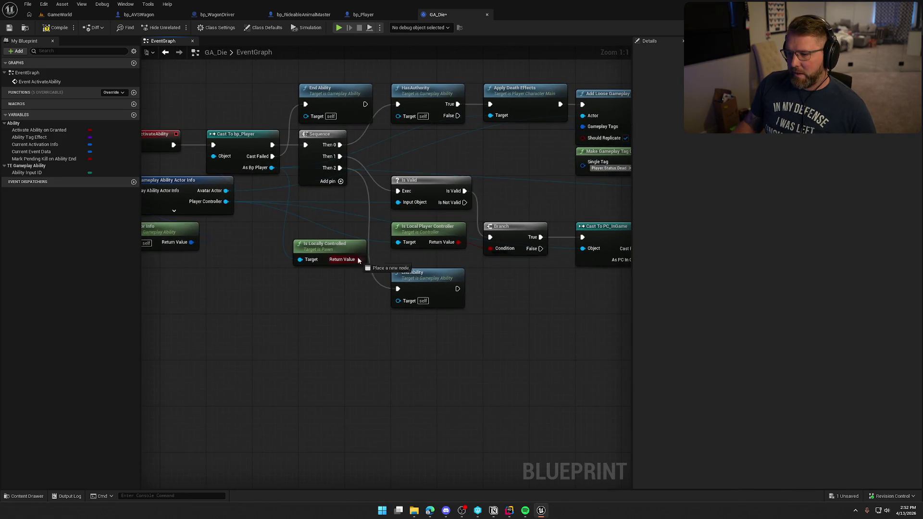
click(425, 226)
key(Delete)
drag(331, 251, 429, 239)
mouse_move(554, 329)
mouse_down()
mouse_move(237, 301)
mouse_move(350, 370)
mouse_move(144, 398)
mouse_move(323, 394)
mouse_move(446, 370)
mouse_move(334, 323)
mouse_up()
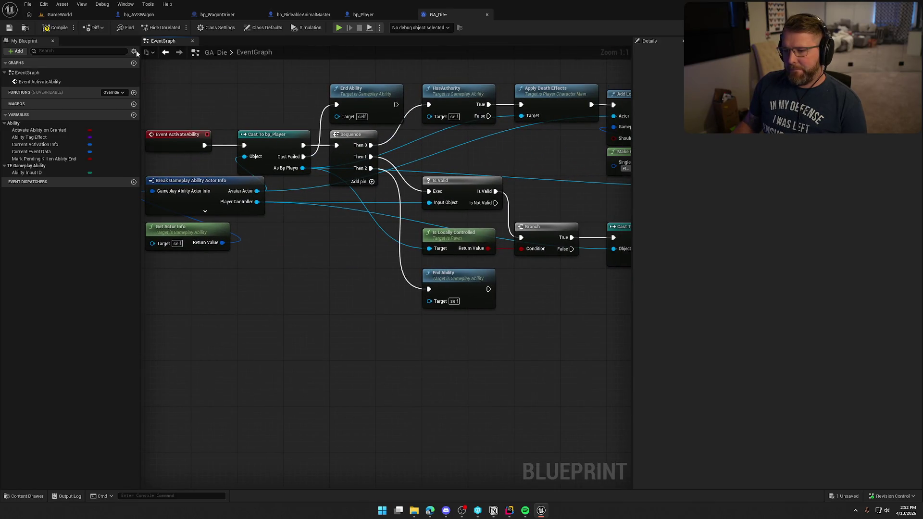
- Save GA_Die, pan back to Event ActivateAbility, then return to Rider
key(ctrl+s)
drag(313, 282, 278, 287)
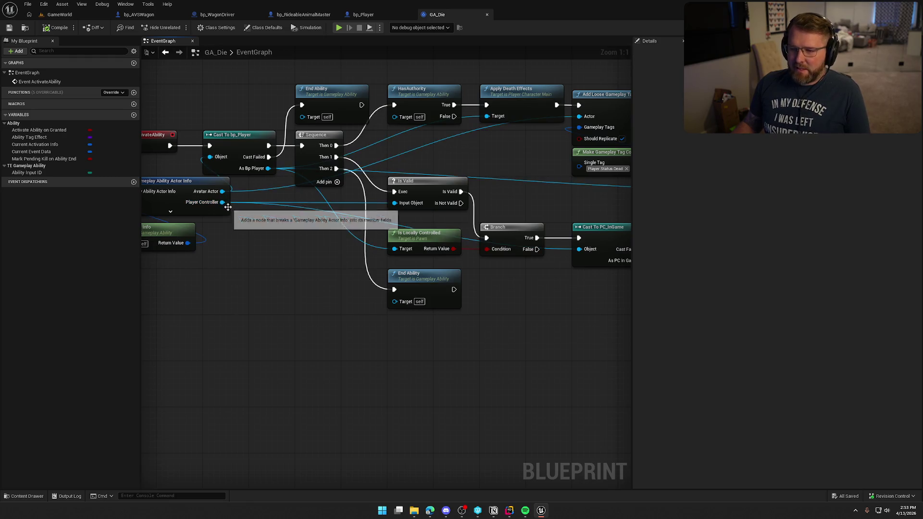
drag(225, 269, 323, 275)
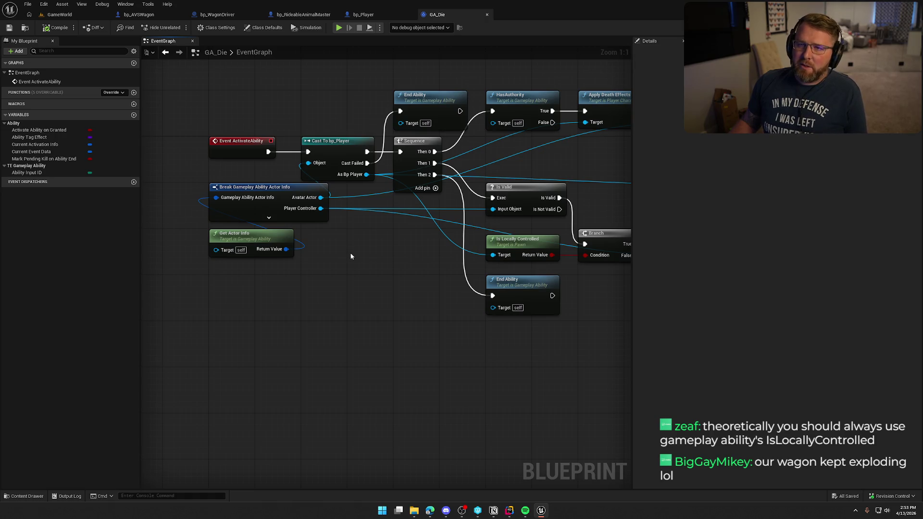
key(alt+Tab)
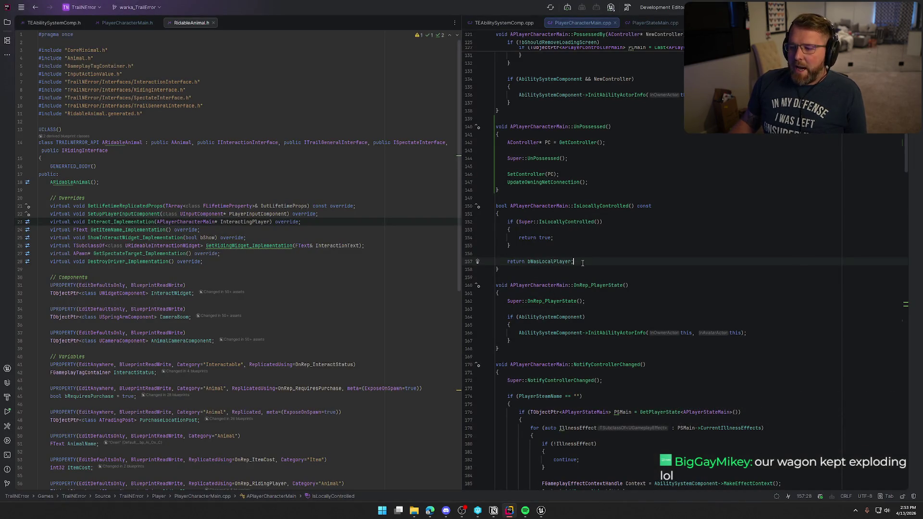
- Review IsLocallyControlled's return true and bWasLocalPlayer fallback lines, then go back to GA_Die
drag(582, 263, 498, 206)
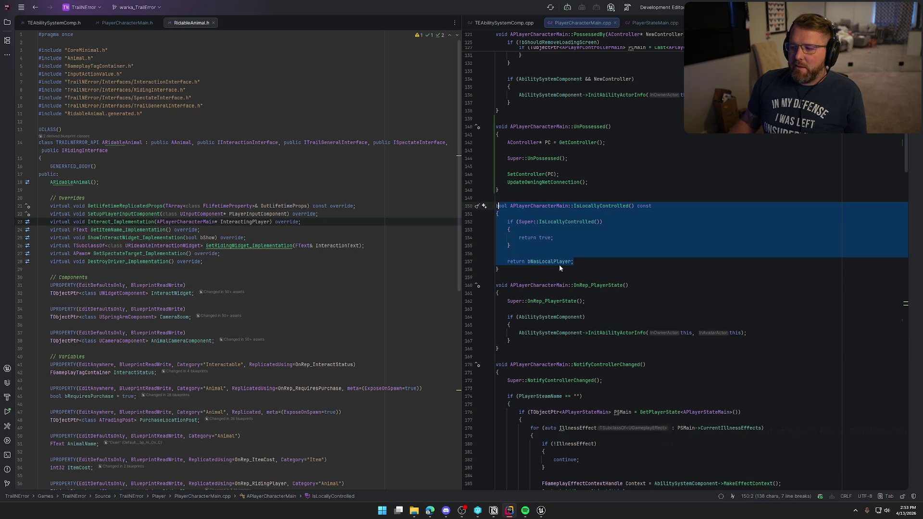
click(590, 238)
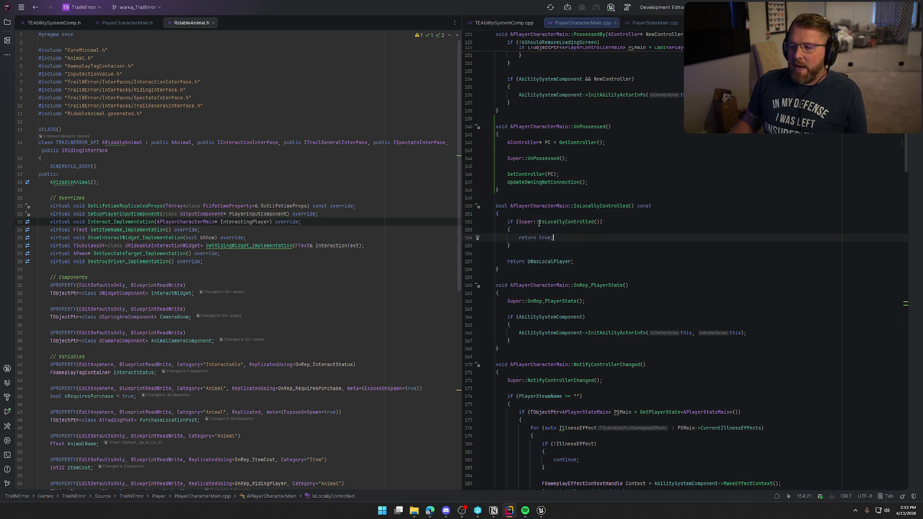
click(547, 261)
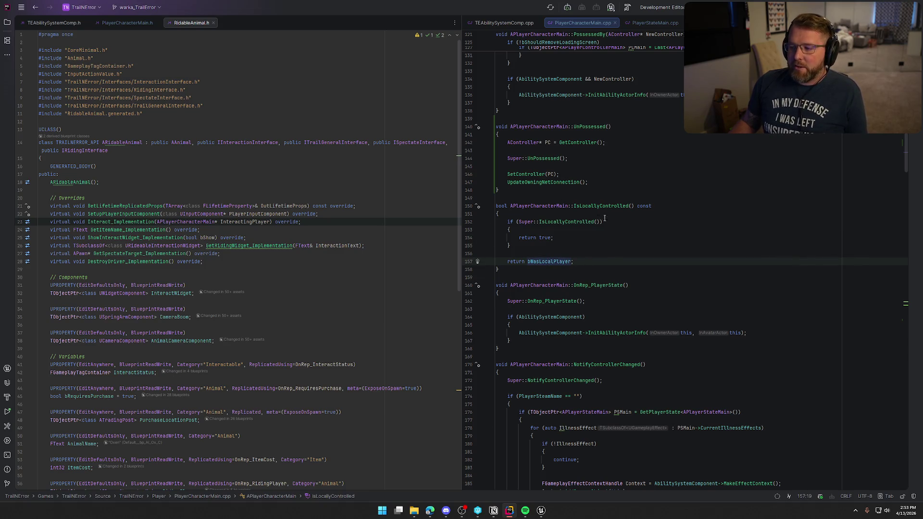
click(541, 509)
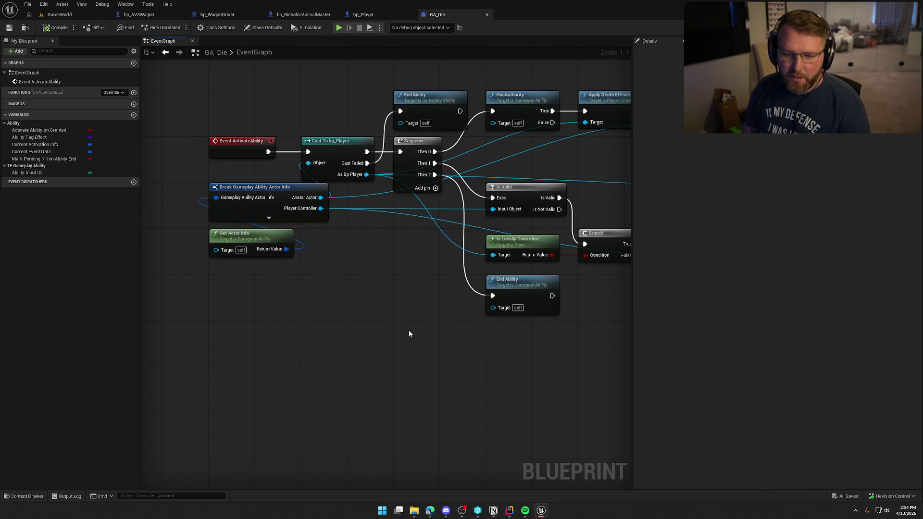
- Inspect the Is Valid and Break Gameplay Ability Actor Info nodes, then return to Rider
mouse_move(409, 333)
mouse_down()
mouse_move(323, 321)
mouse_move(325, 335)
mouse_up()
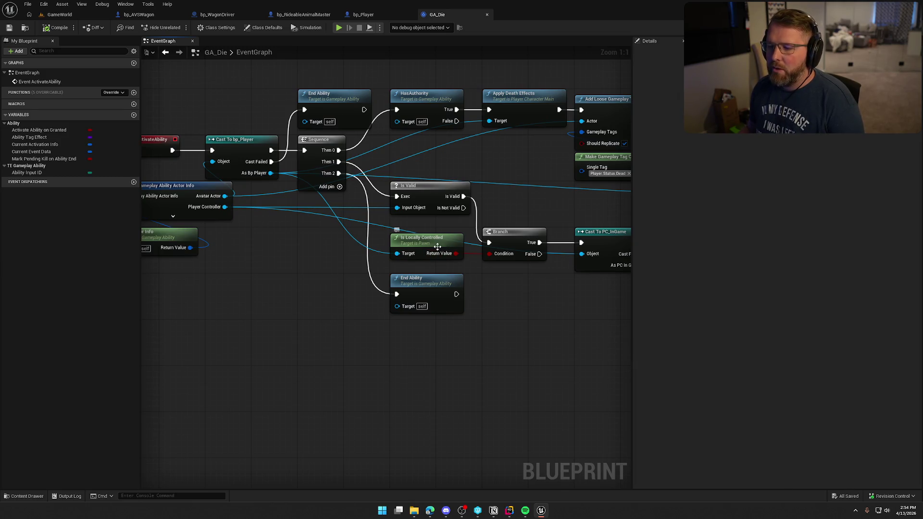
click(443, 216)
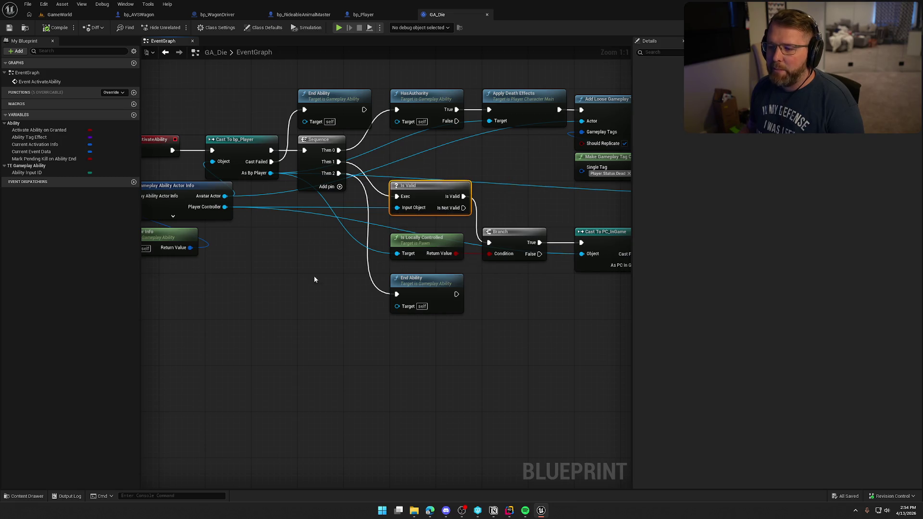
drag(182, 208, 284, 250)
click(283, 250)
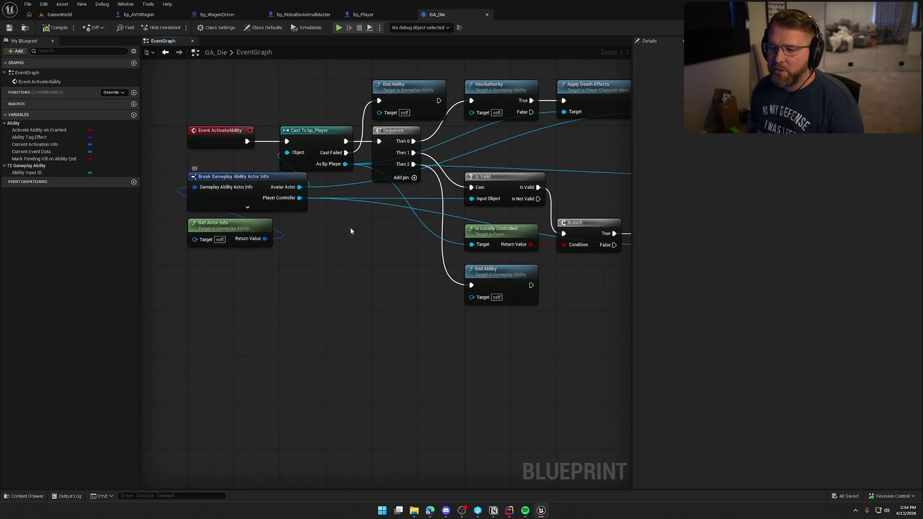
click(232, 177)
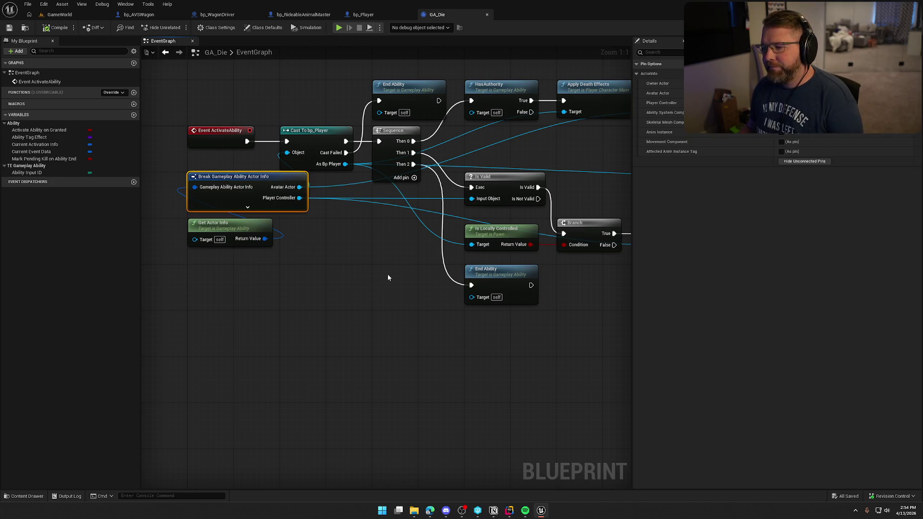
click(509, 510)
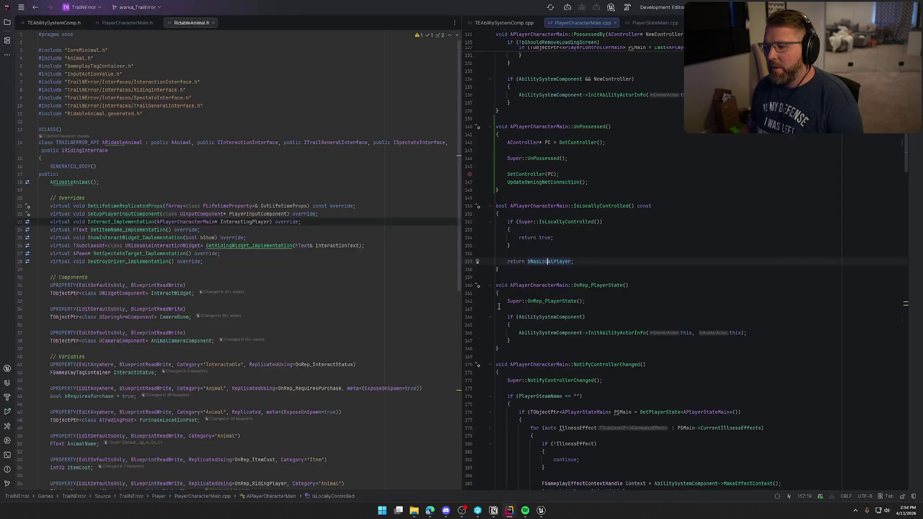
- Look over UnPossessed's SetController(PC) and UpdateOwningNetConnection calls, then return to GA_Die
click(558, 174)
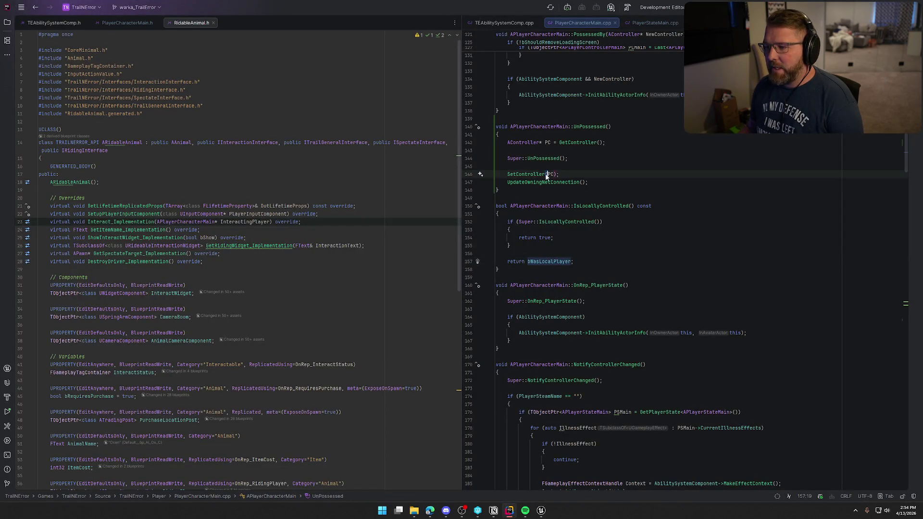
key(shift+Home)
click(613, 178)
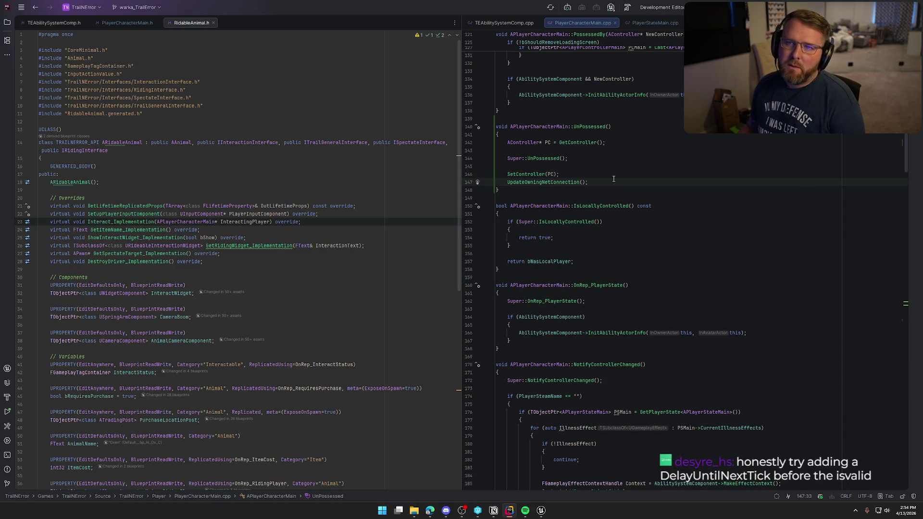
click(541, 510)
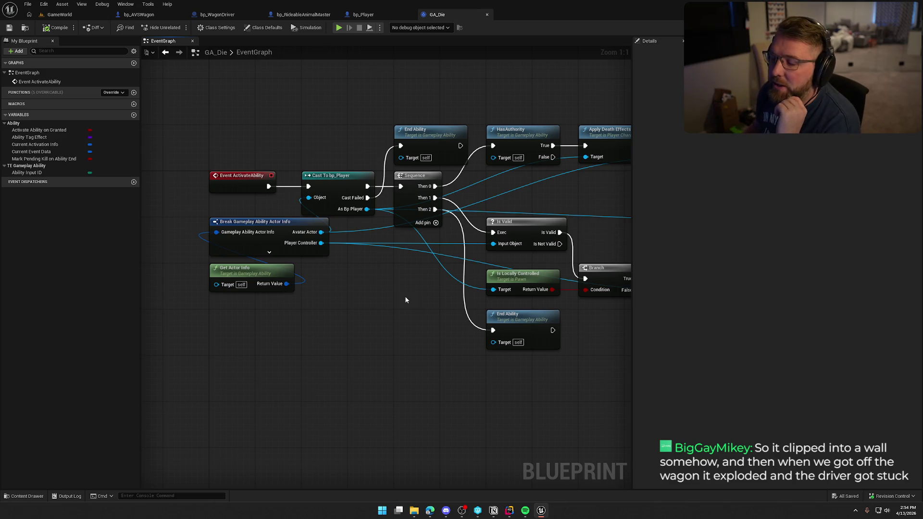
- Pan past Cast To PC_InGame and Clear All Input Mappings, then open bp_Player's event graph
drag(393, 294, 281, 290)
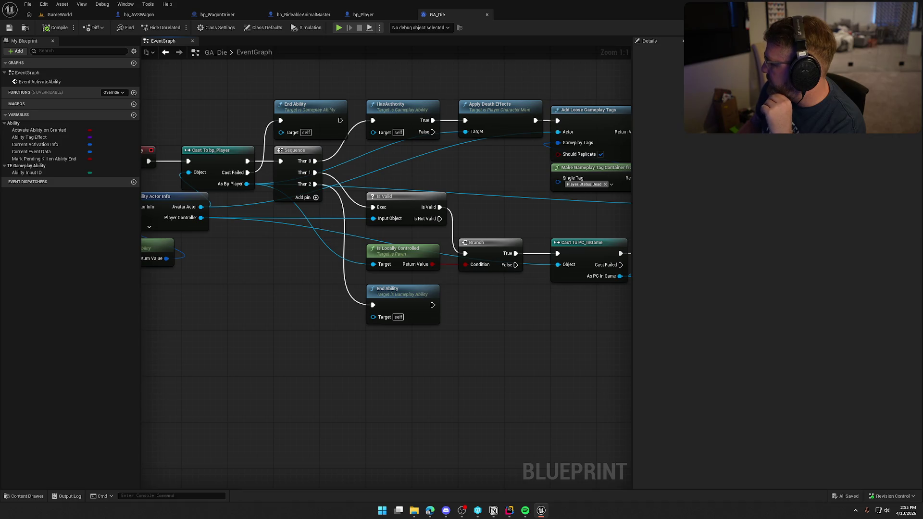
drag(518, 345, 435, 339)
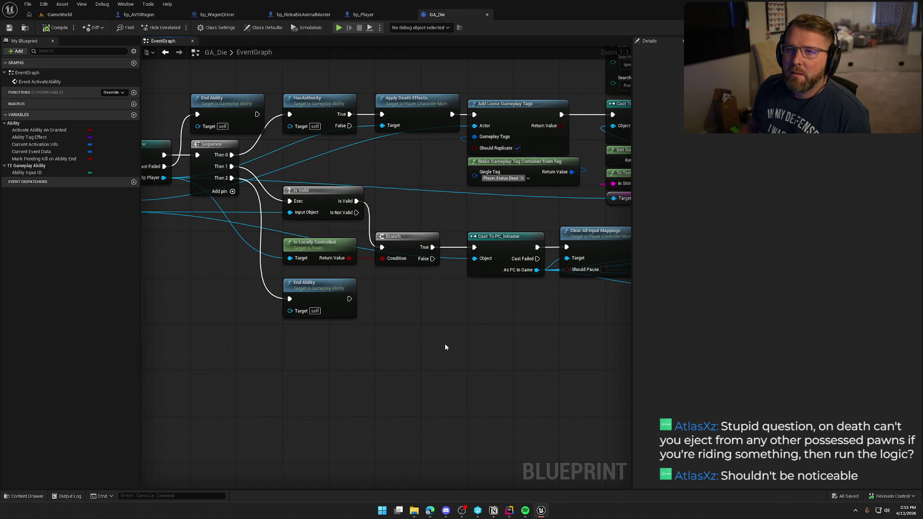
drag(445, 347, 519, 348)
drag(226, 303, 301, 314)
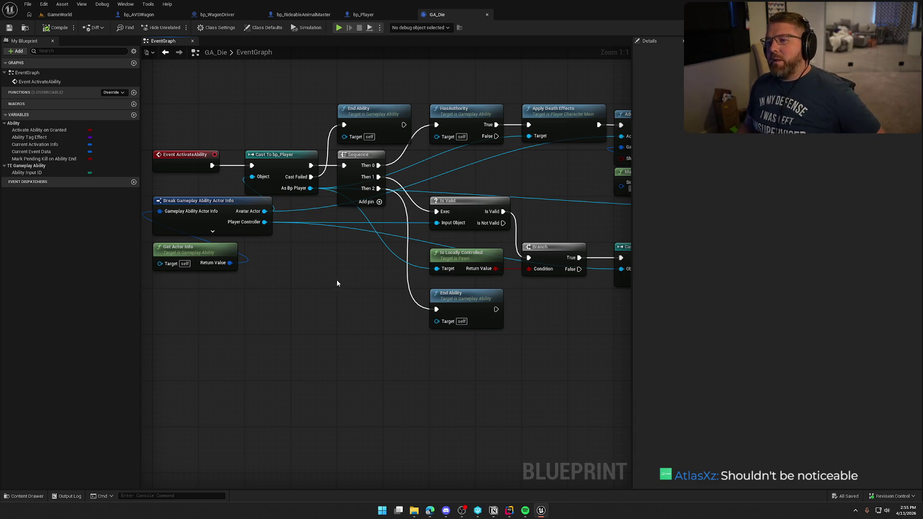
click(379, 15)
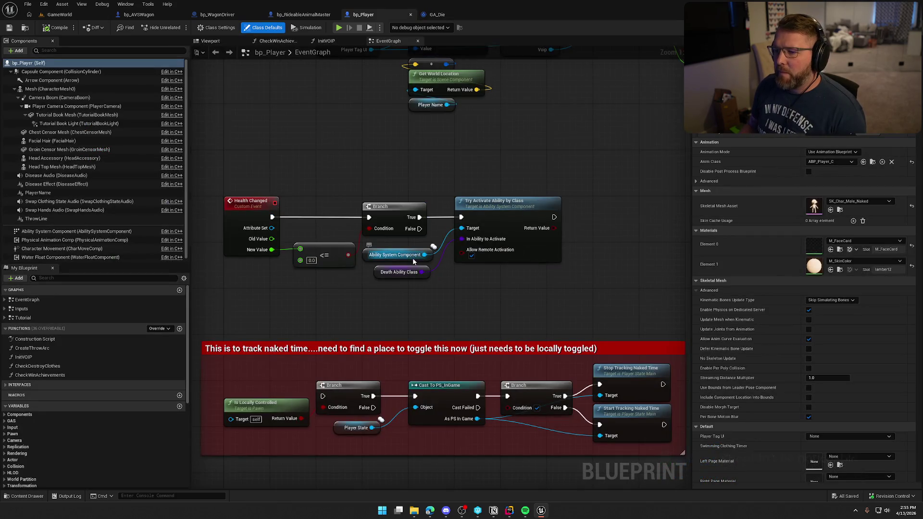
drag(228, 149, 591, 306)
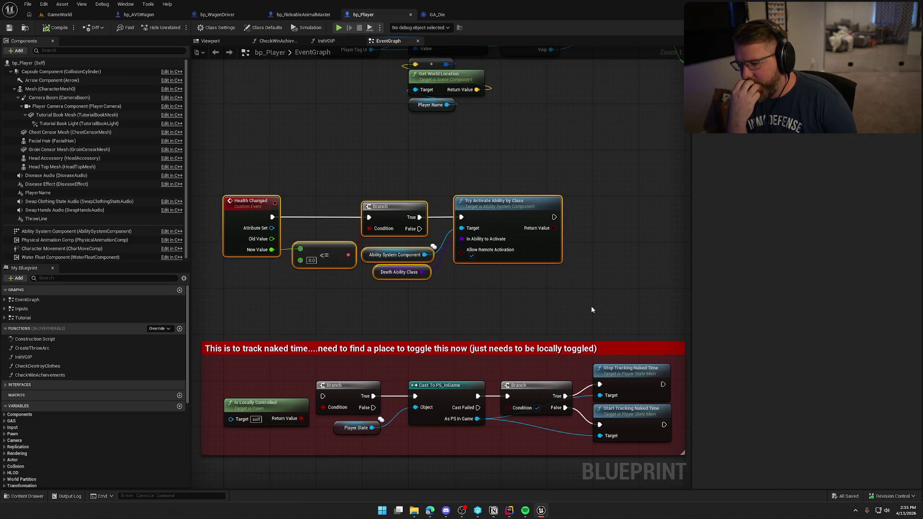
scroll(589, 302, down, 3)
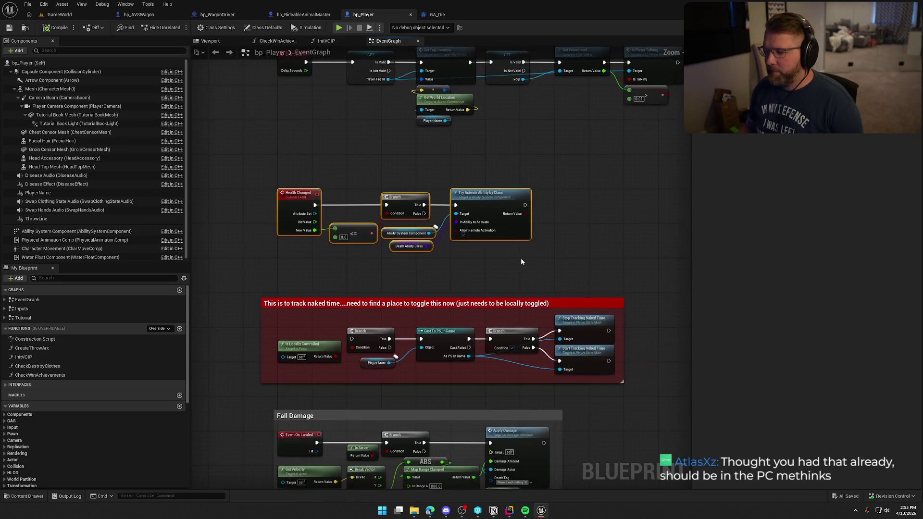
mouse_move(239, 284)
mouse_down()
mouse_move(429, 352)
mouse_move(644, 397)
mouse_up()
drag(583, 261, 616, 319)
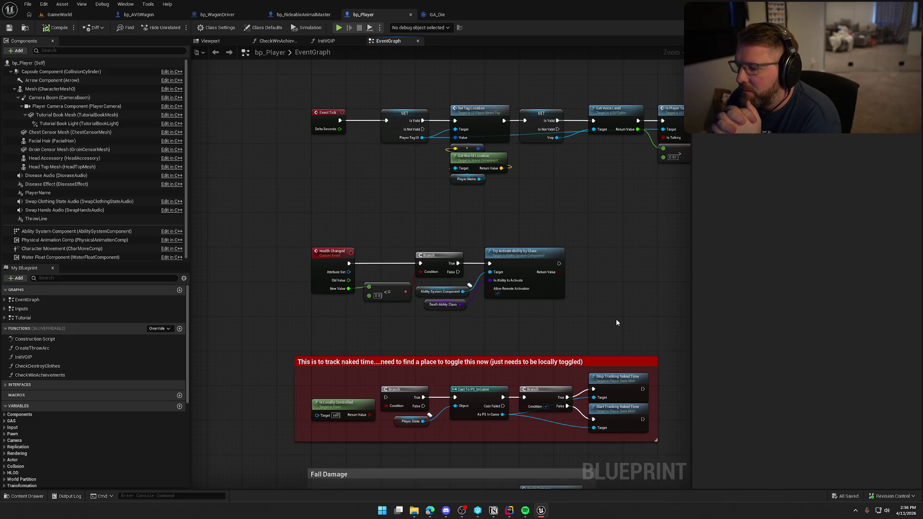
drag(536, 320, 532, 319)
scroll(532, 319, up, 2)
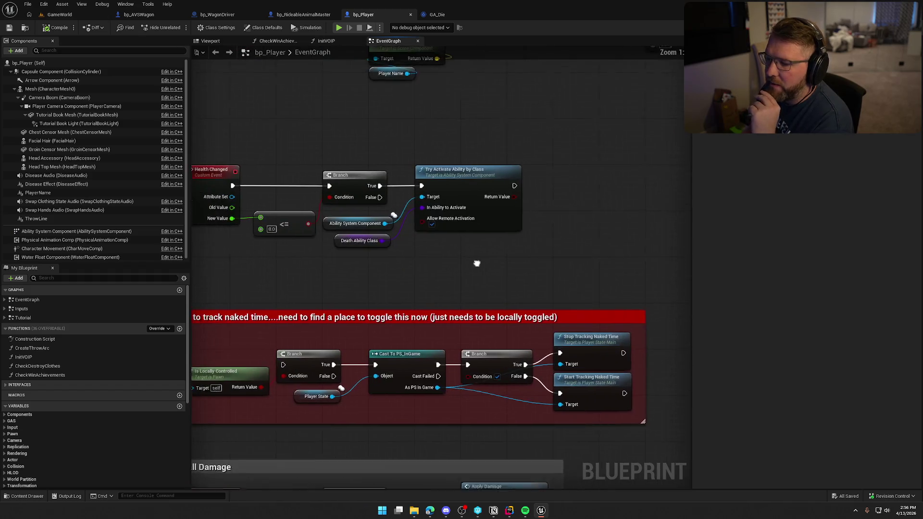
mouse_move(487, 235)
mouse_down()
mouse_move(356, 138)
mouse_move(396, 138)
mouse_up()
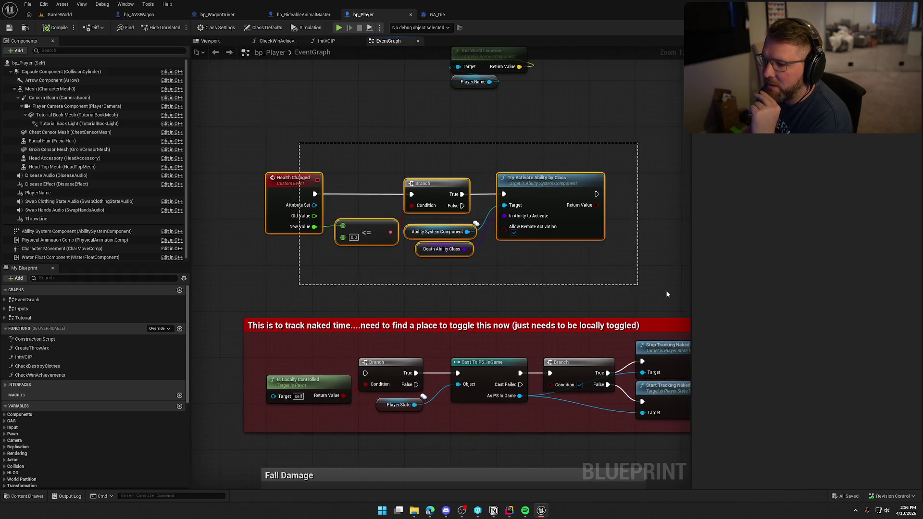
mouse_move(601, 247)
mouse_down()
mouse_move(544, 260)
mouse_move(576, 274)
mouse_up()
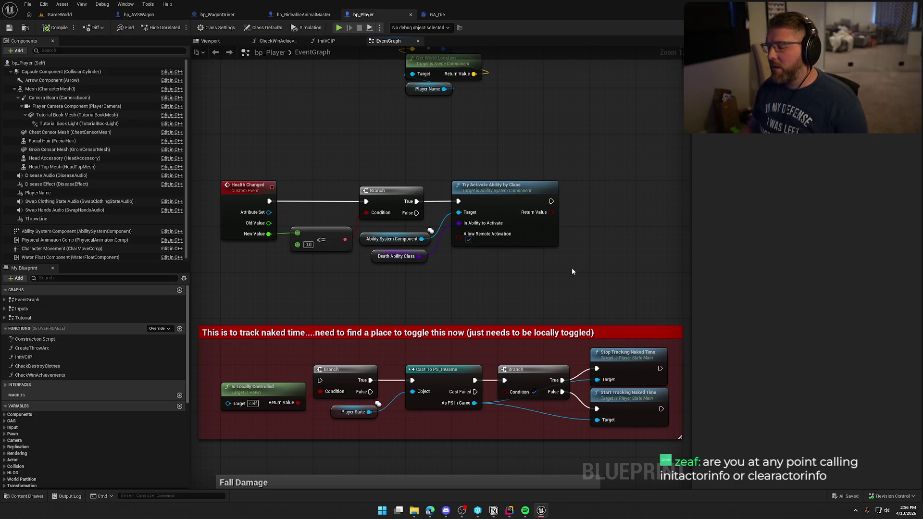
click(506, 514)
- Search PlayerCharacterMain.cpp for 'inita' and scroll to the InitAbilityActorInfo call in PossessedBy
key(ctrl+f)
text(inita)
click(595, 201)
scroll(708, 270, up, 4)
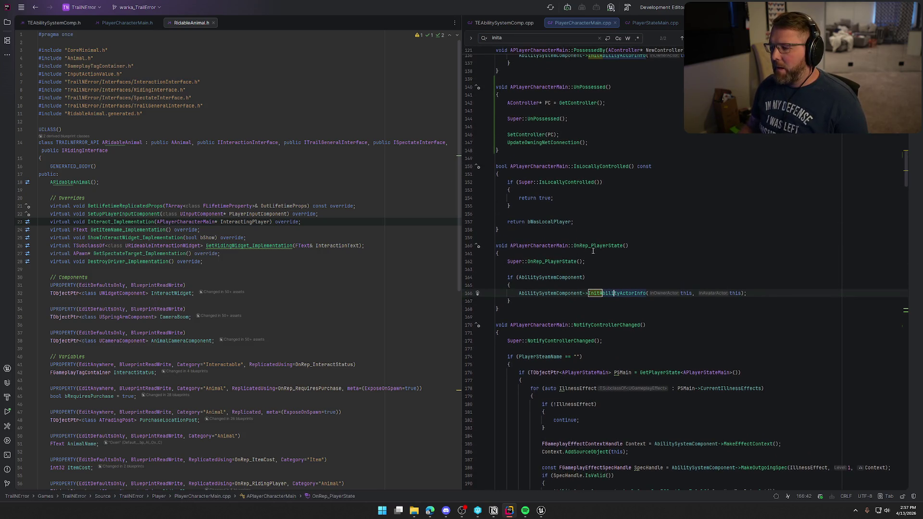
scroll(642, 188, up, 7)
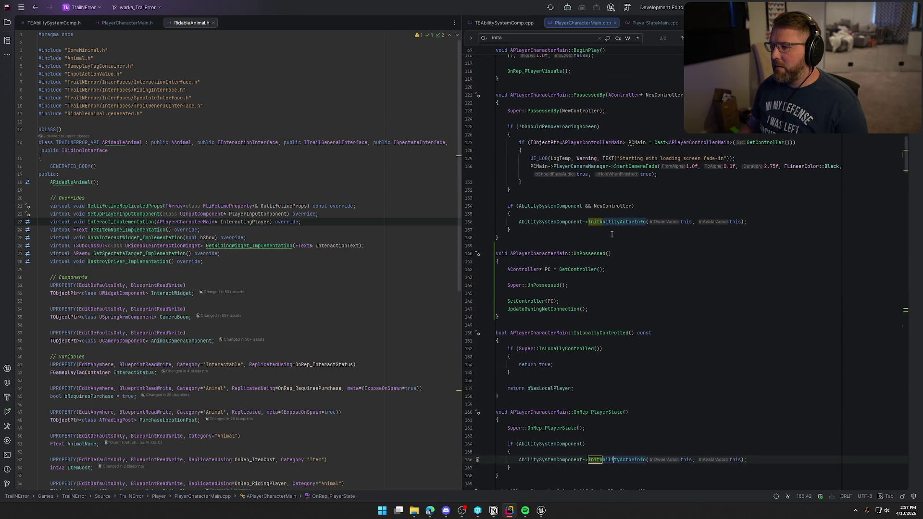
scroll(649, 192, down, 2)
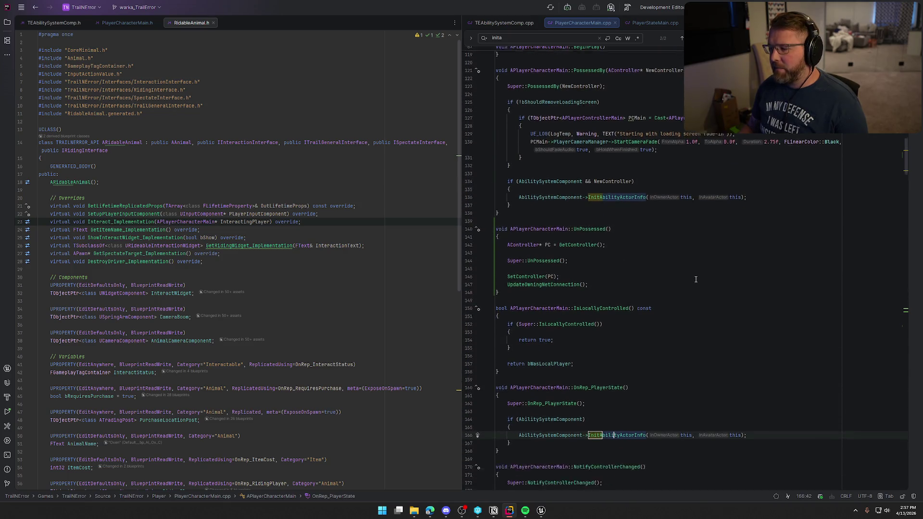
scroll(720, 250, up, 1)
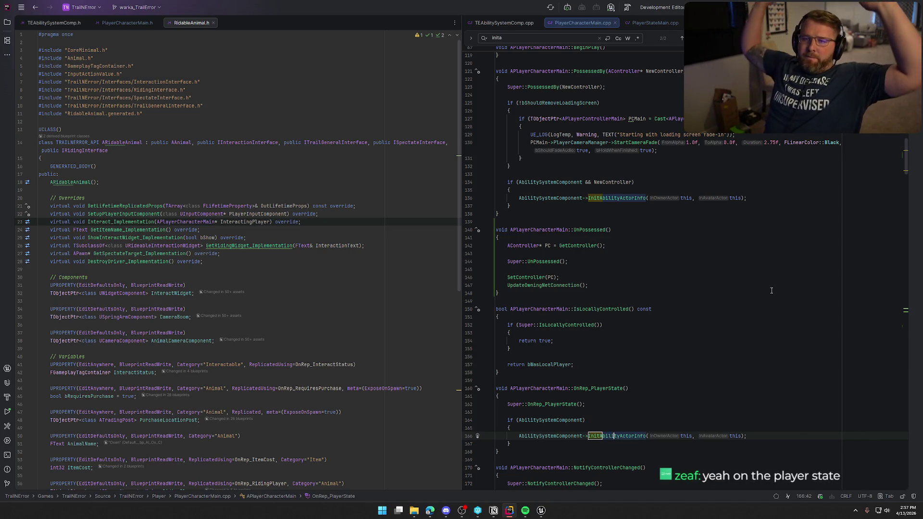
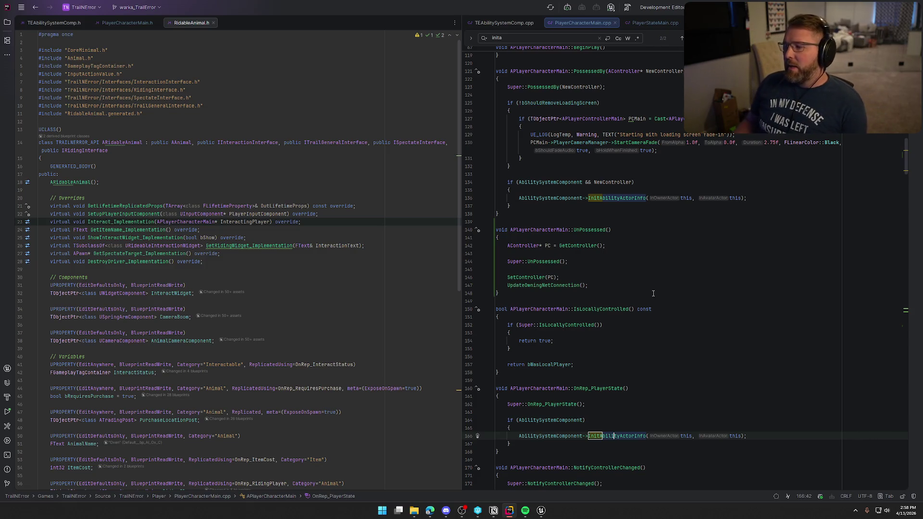
- Glance at the GA_Die ability graph in Unreal, then return to UnPossessed in PlayerCharacterMain.cpp
key(alt+Tab)
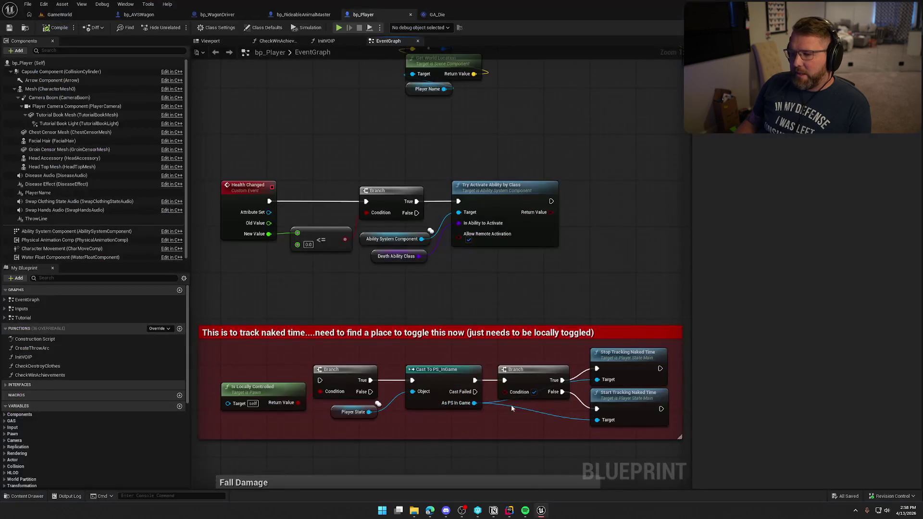
click(435, 15)
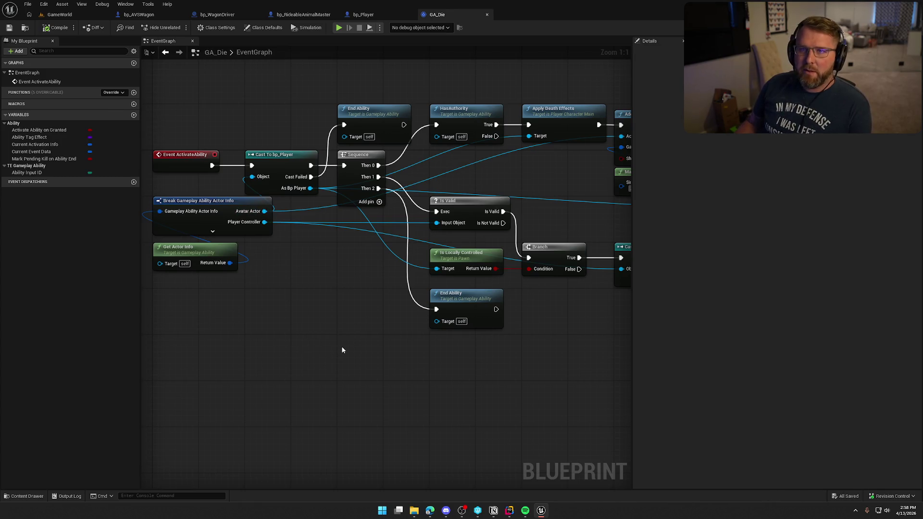
key(alt+Tab)
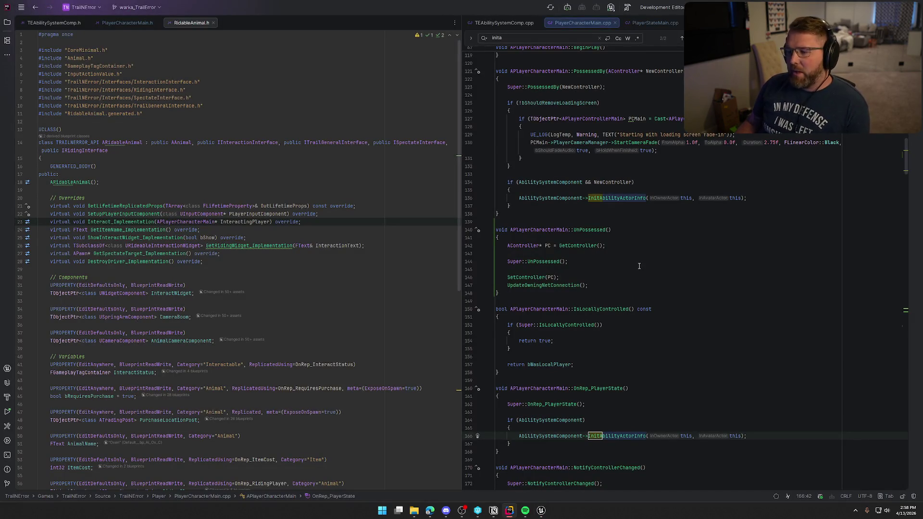
click(615, 271)
scroll(615, 271, down, 1)
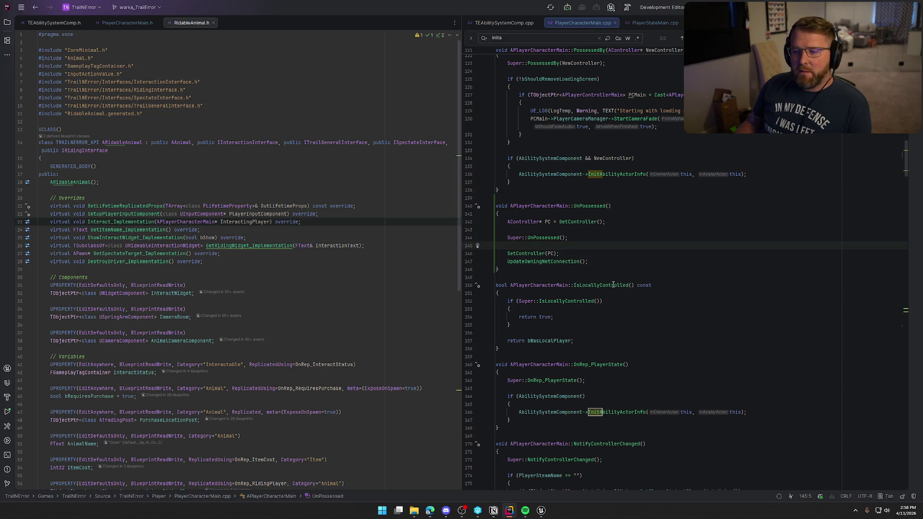
click(542, 511)
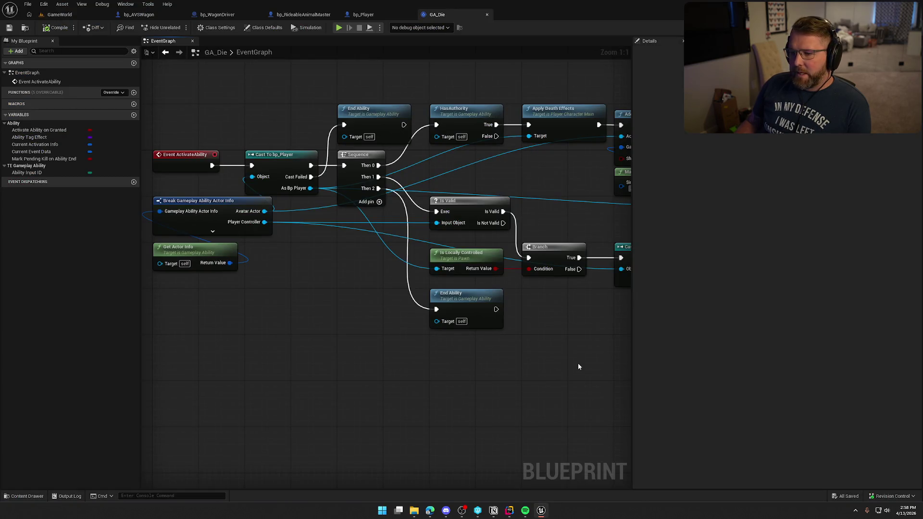
key(alt+Tab)
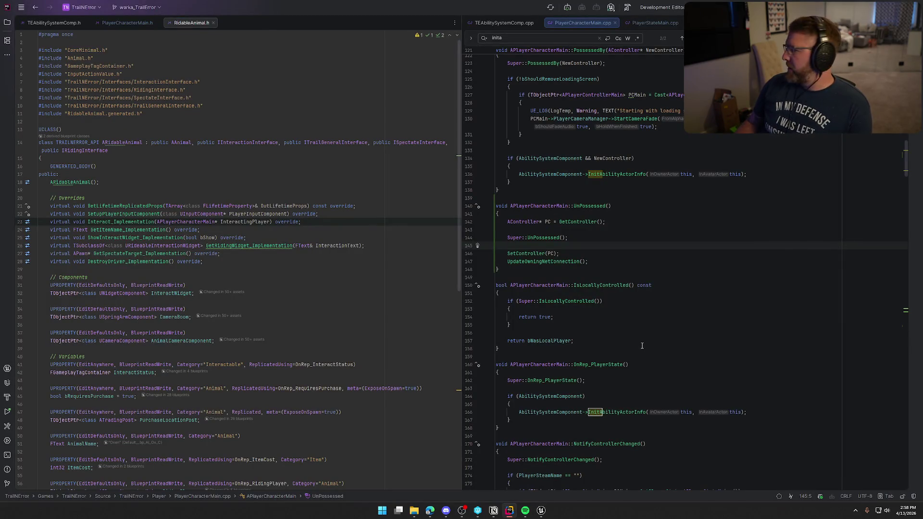
- Move the caret to the end of the UpdateOwningNetConnection() line in UnPossessed
mouse_move(573, 286)
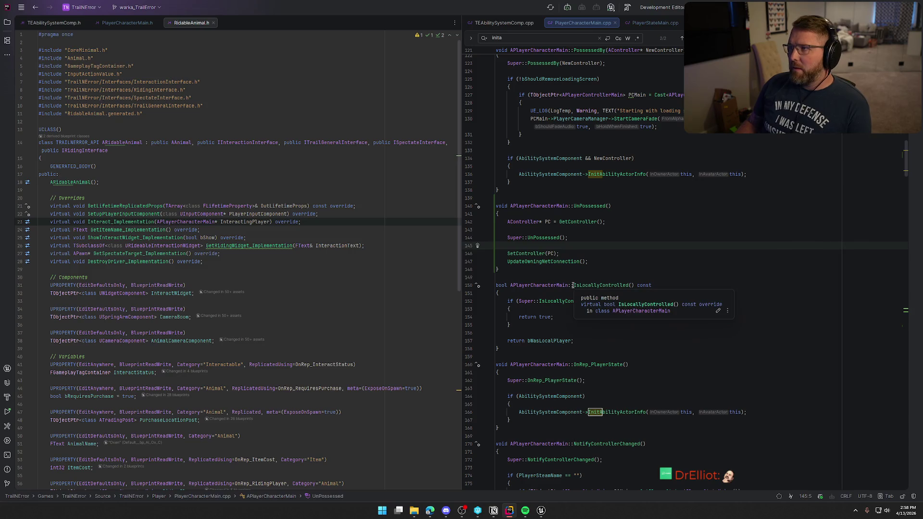
key(Down)
key(Down)
key(End)
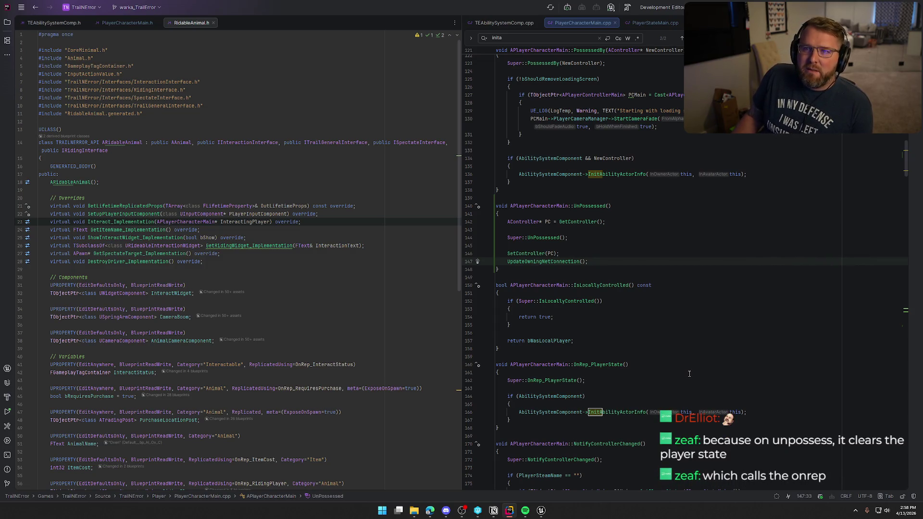
scroll(687, 374, up, 4)
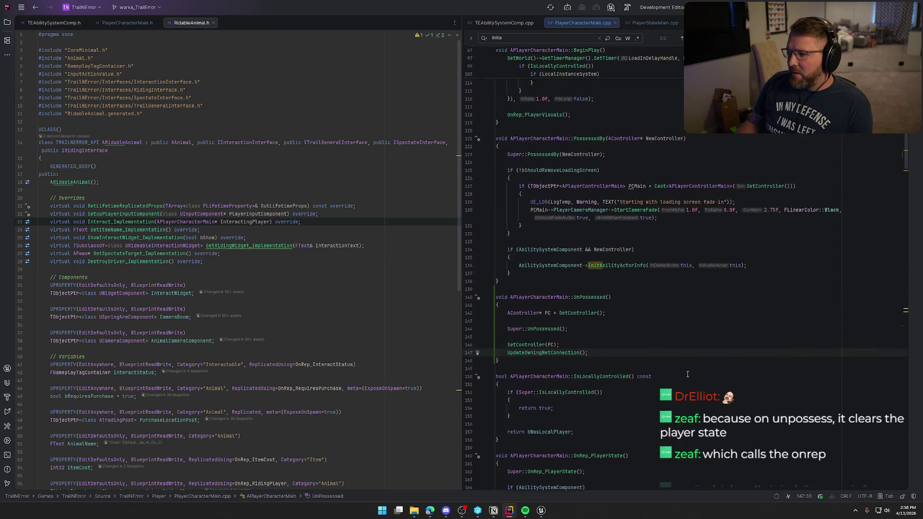
scroll(687, 374, down, 9)
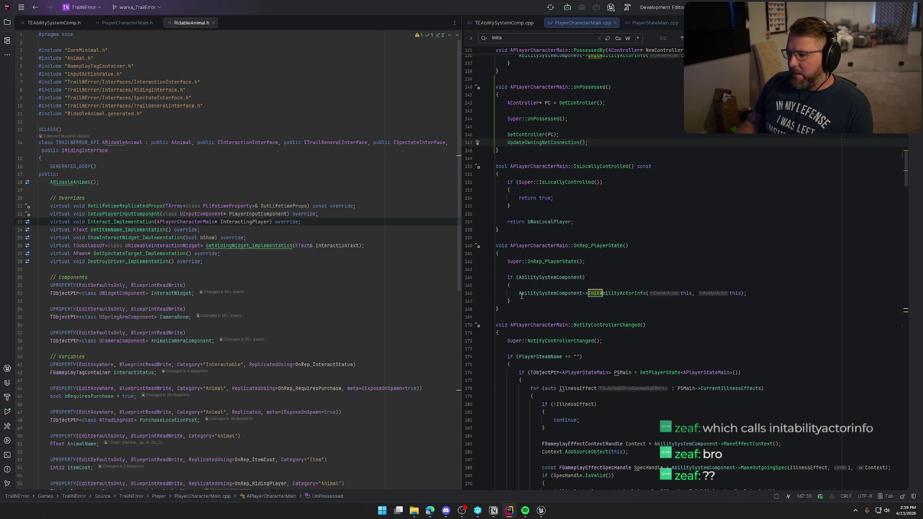
- Review the if block and InitAbilityActorInfo documentation, then add a blank line after UpdateOwningNetConnection()
drag(507, 278, 510, 301)
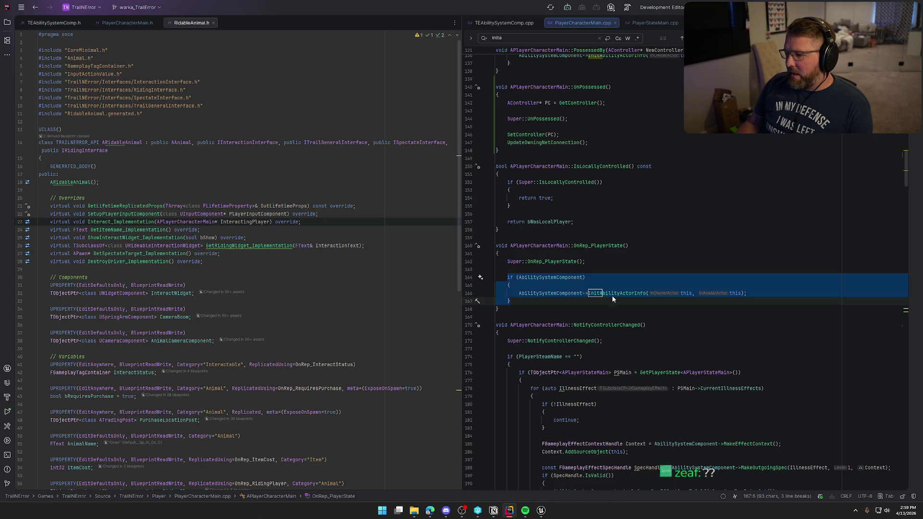
mouse_move(630, 296)
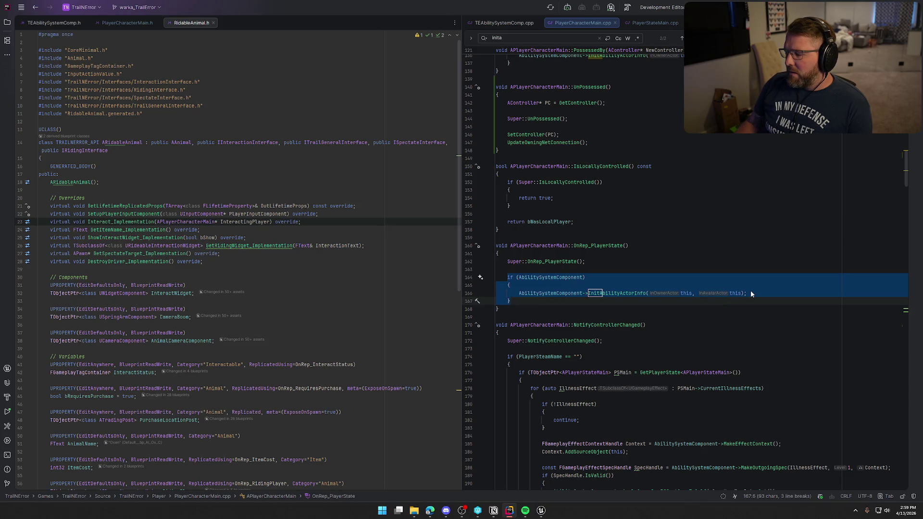
click(621, 293)
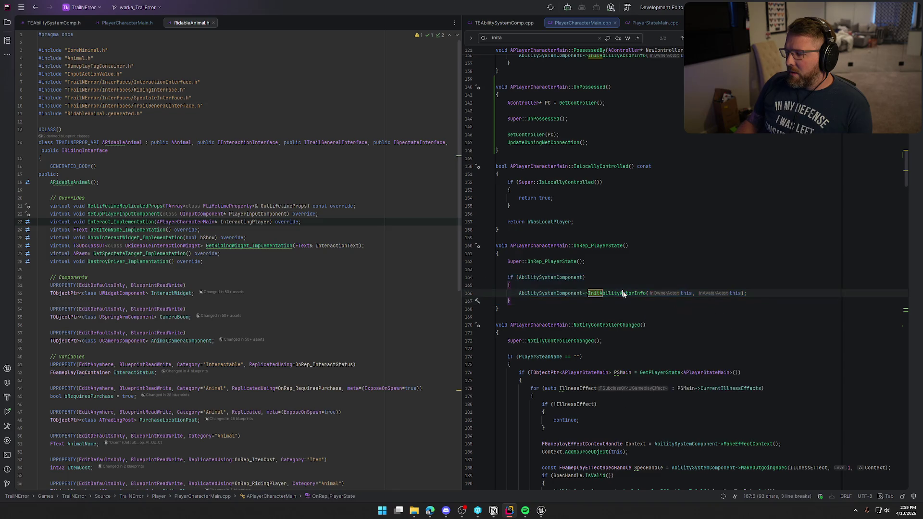
mouse_move(617, 295)
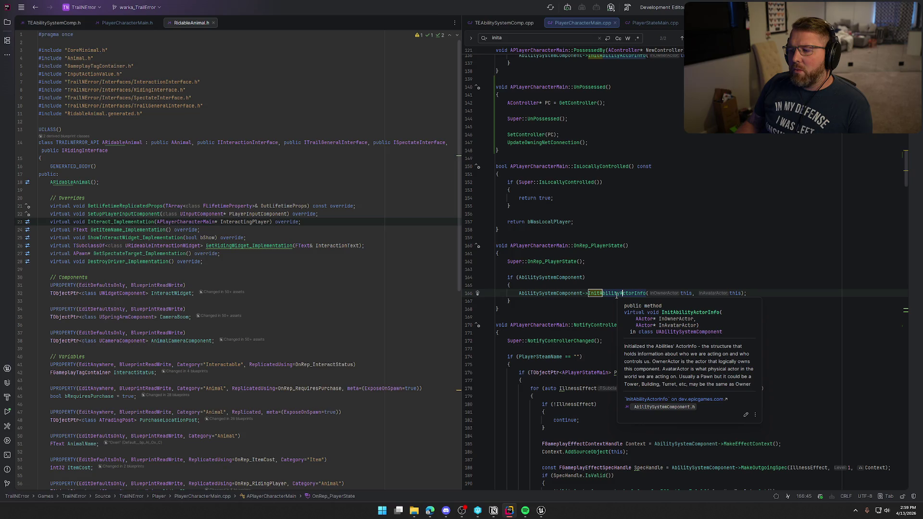
click(687, 294)
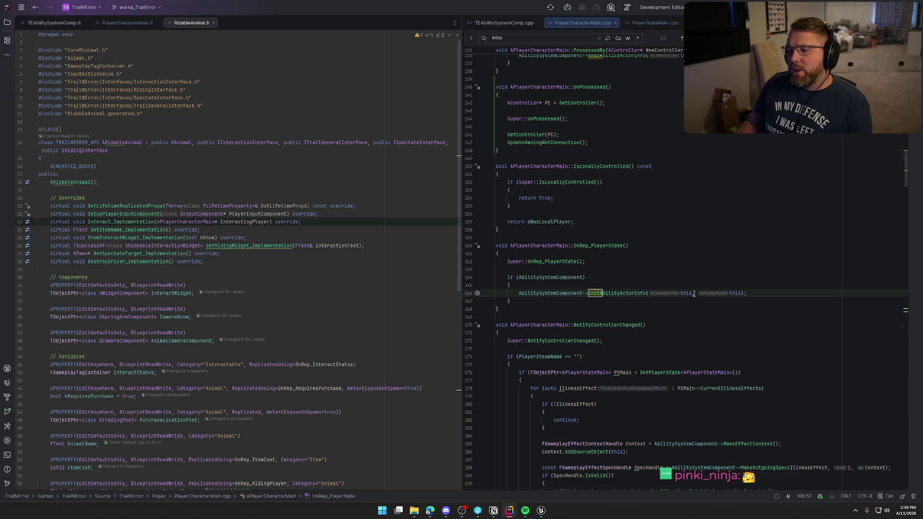
click(607, 141)
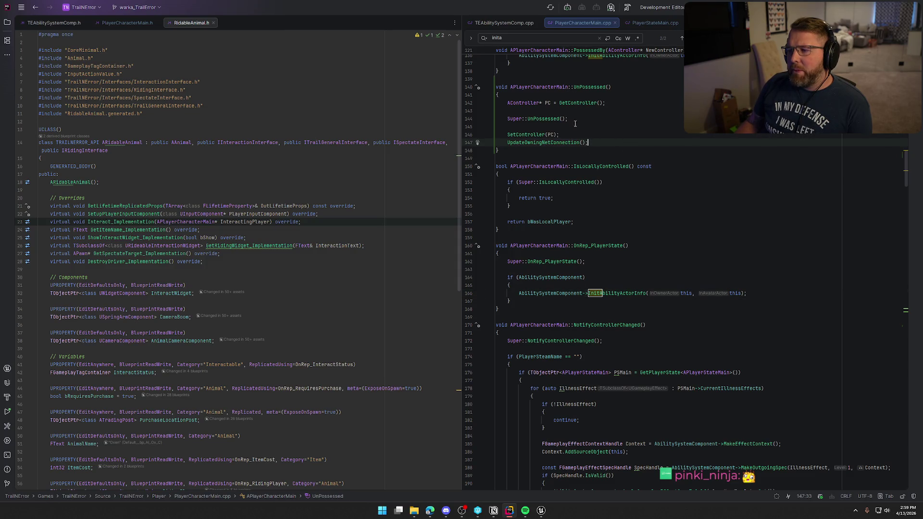
key(Return)
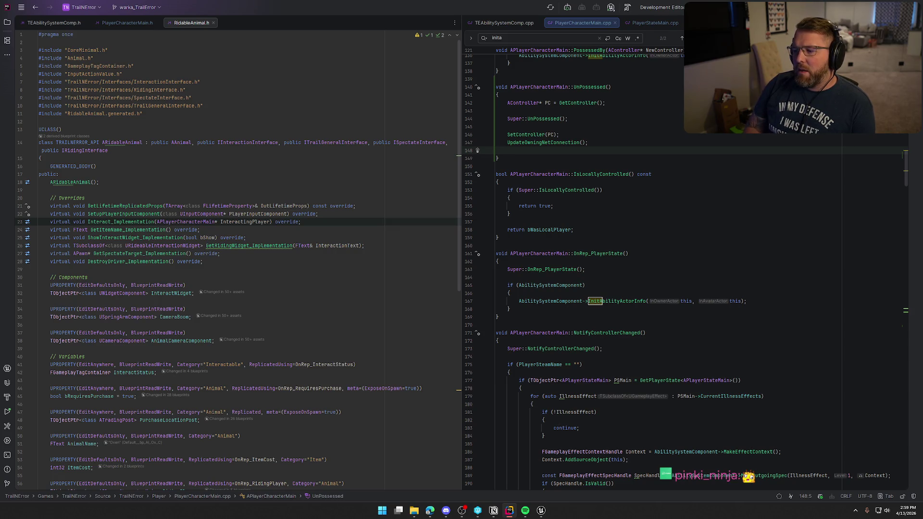
- Delete the new blank line and move the caret into PC on the SetController line
key(BackSpace)
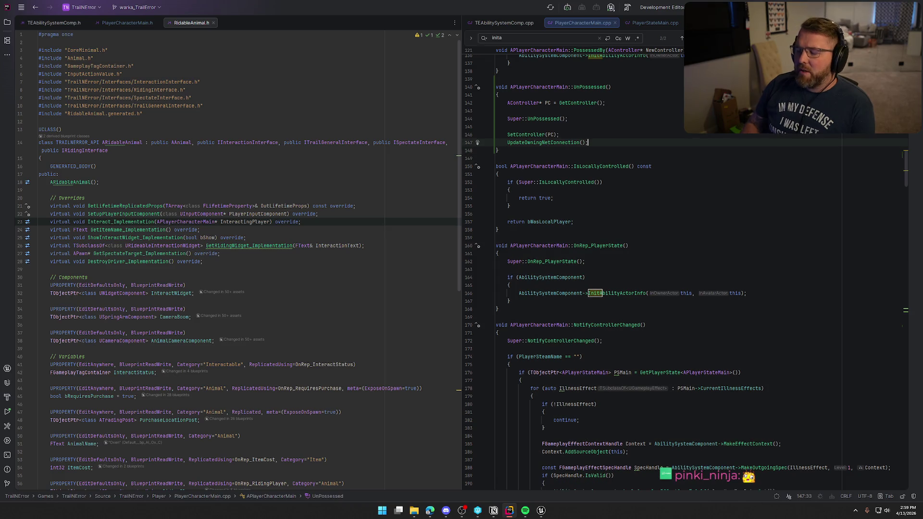
key(Up)
key(Left)
key(Left)
key(Left)
key(Escape)
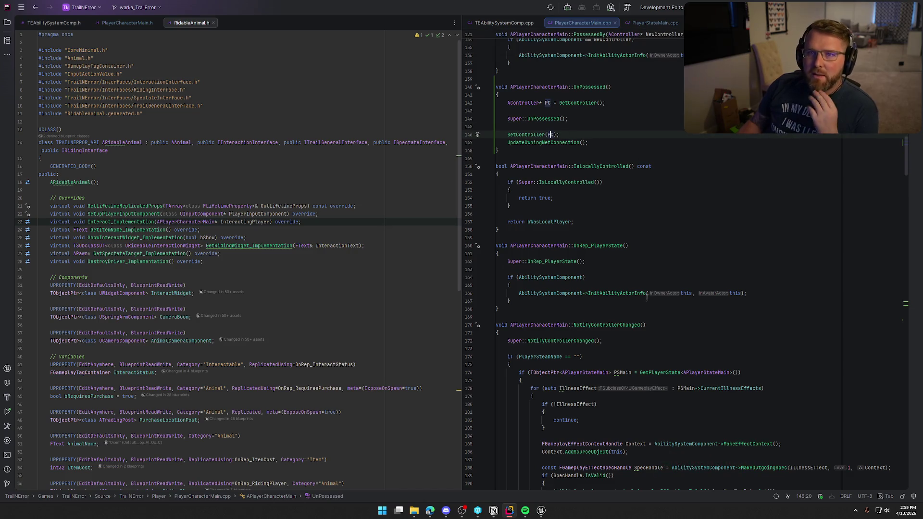
scroll(700, 308, up, 5)
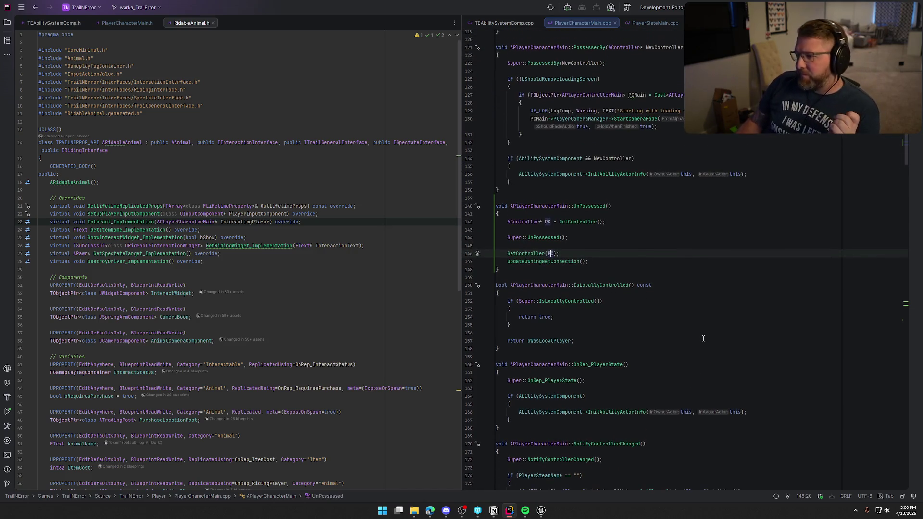
scroll(703, 336, up, 1)
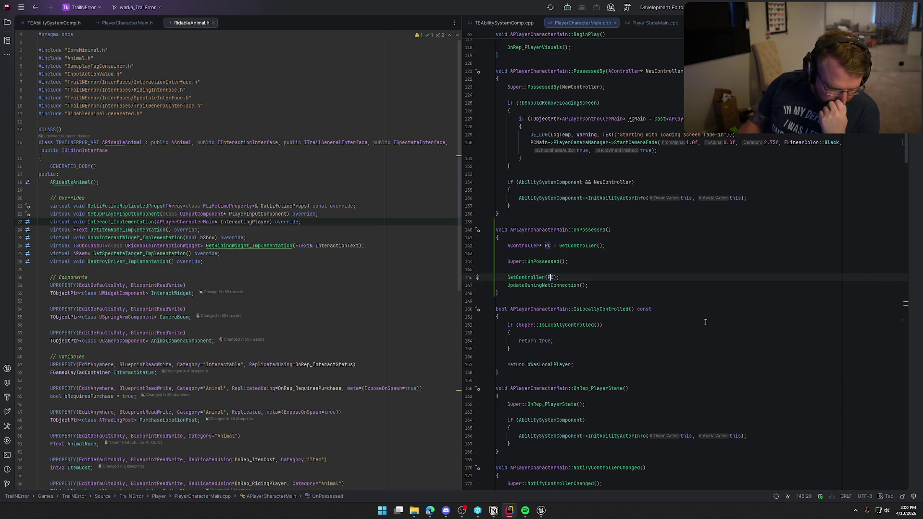
scroll(630, 415, down, 1)
scroll(631, 415, down, 3)
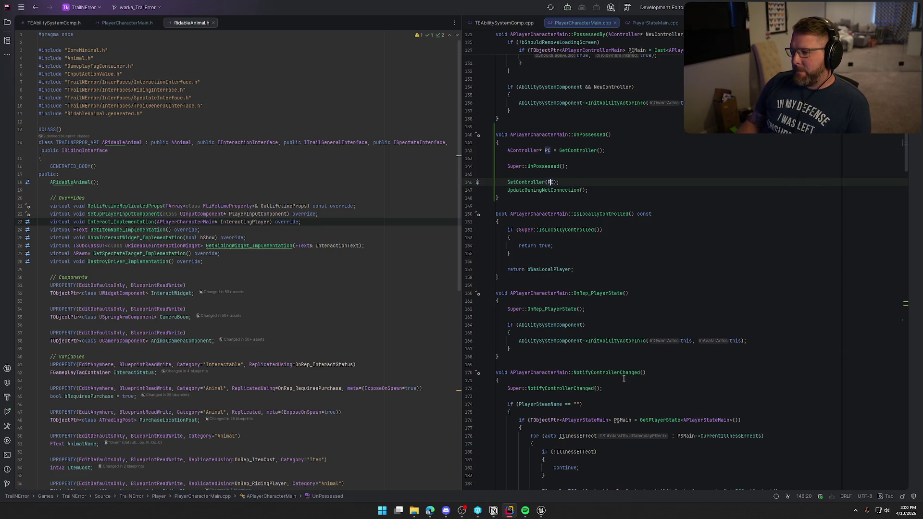
click(614, 318)
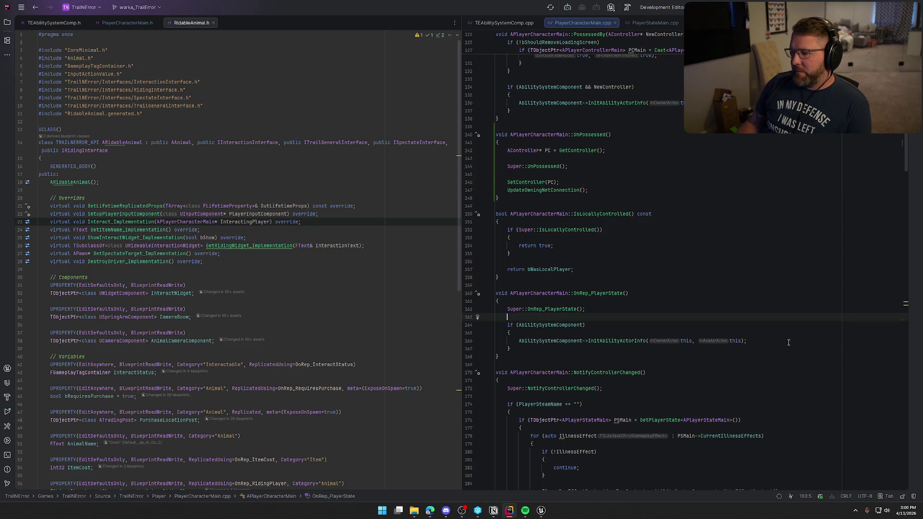
key(Down)
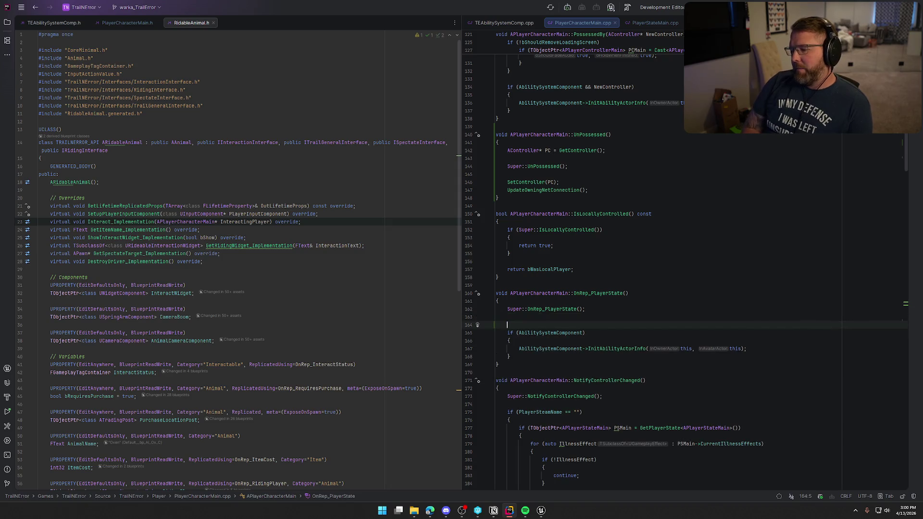
key(Up)
key(Down)
click(582, 325)
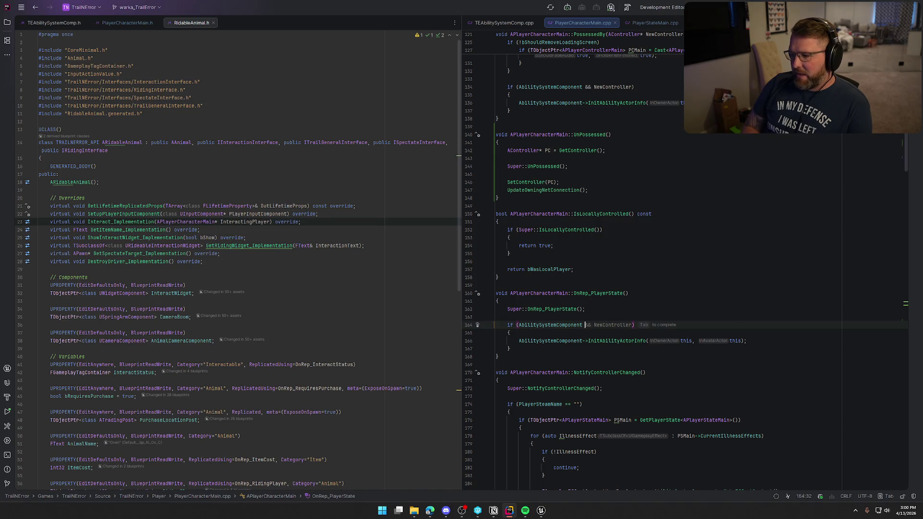
key(BackSpace)
key(Down)
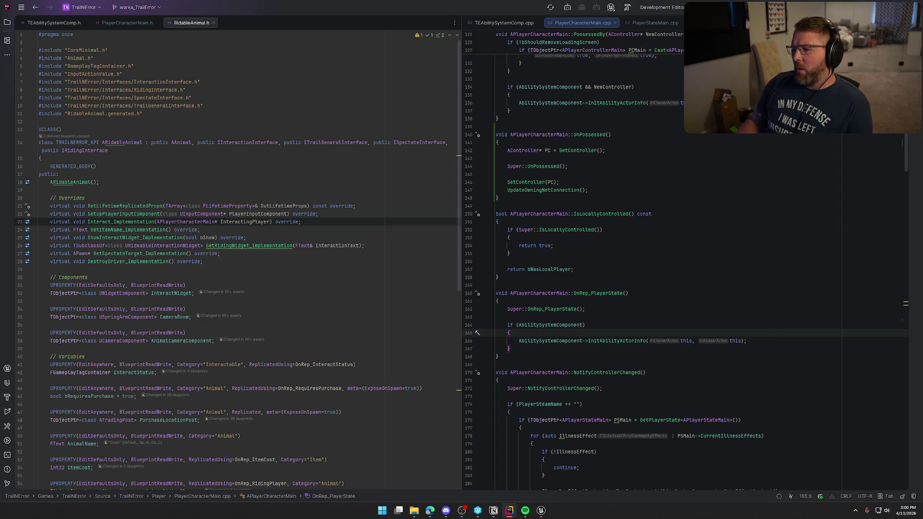
key(ctrl+w)
key(ctrl+w)
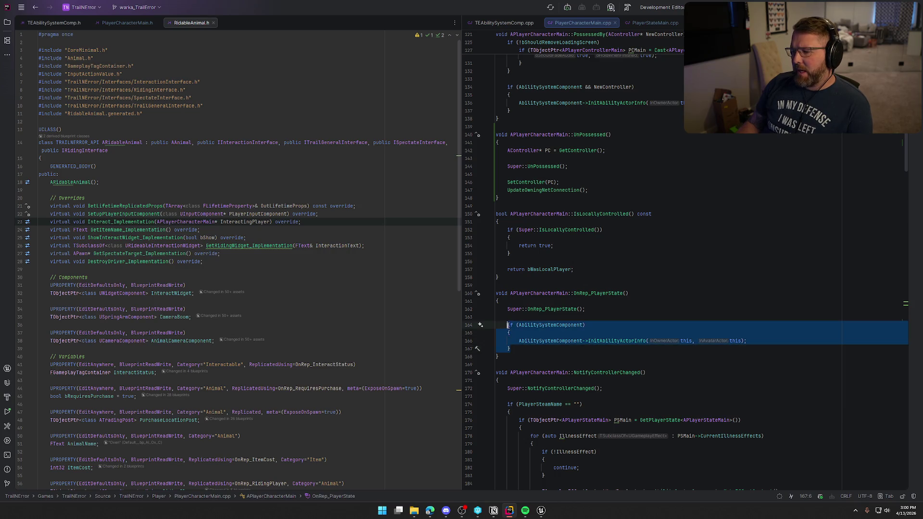
key(ctrl+alt+Left)
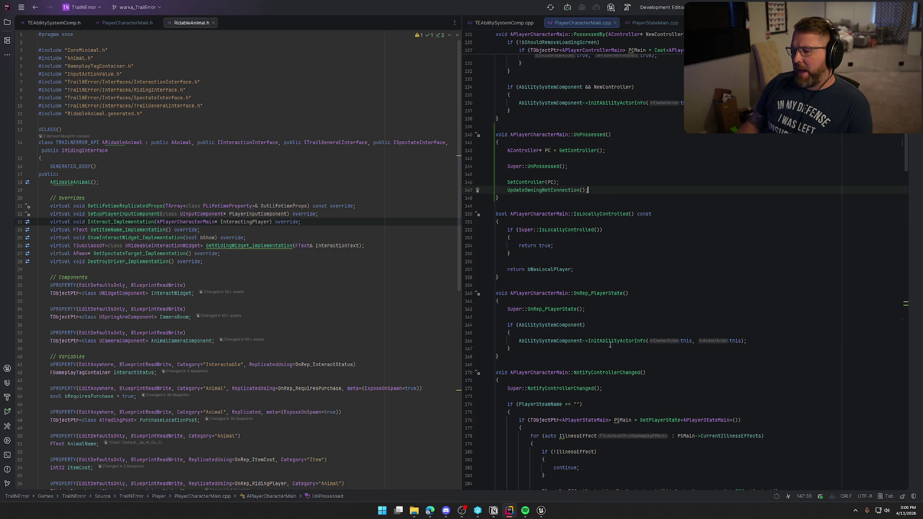
drag(507, 166, 586, 165)
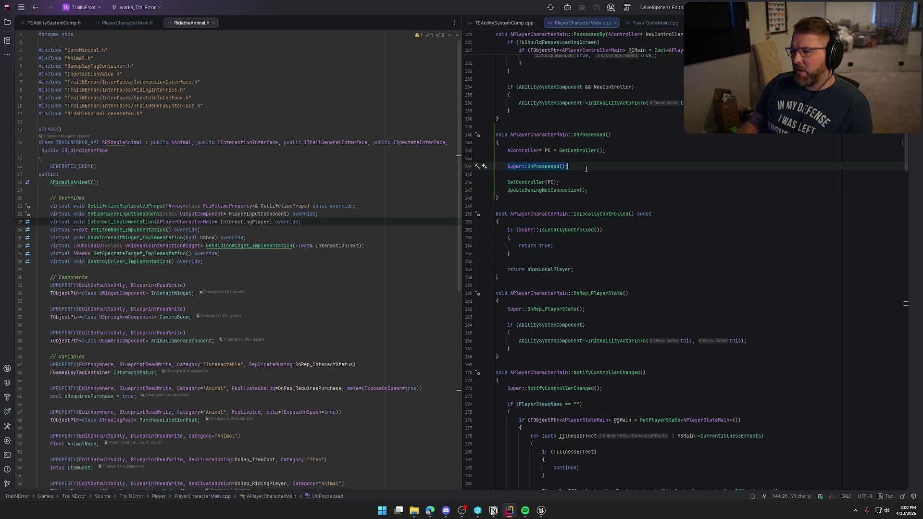
drag(507, 182, 609, 191)
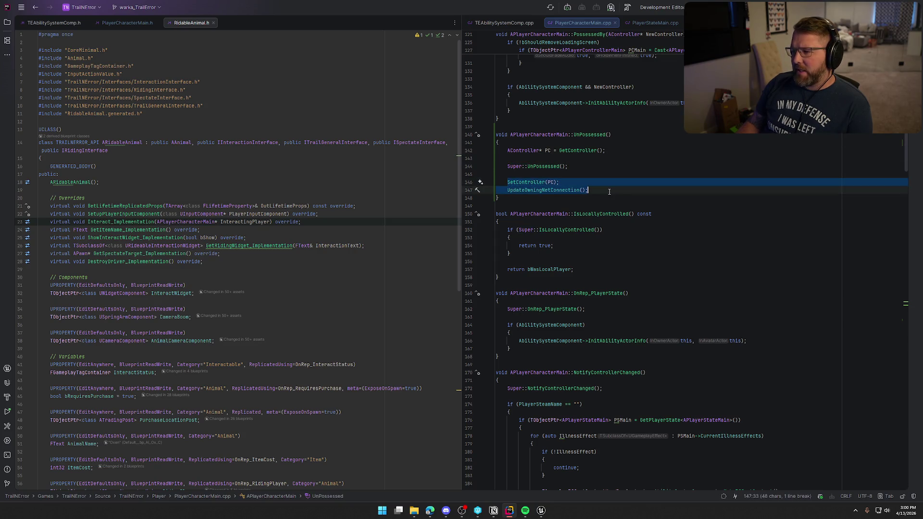
click(608, 192)
drag(507, 325, 510, 349)
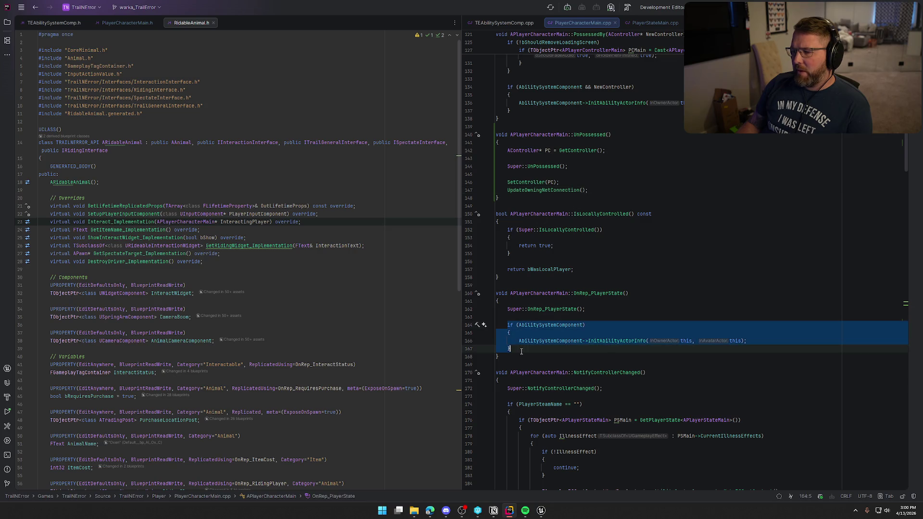
click(648, 191)
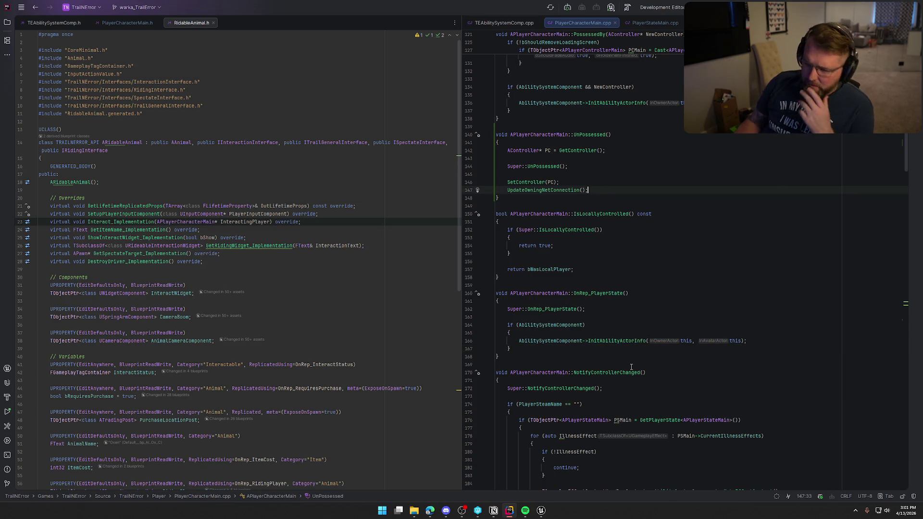
click(542, 347)
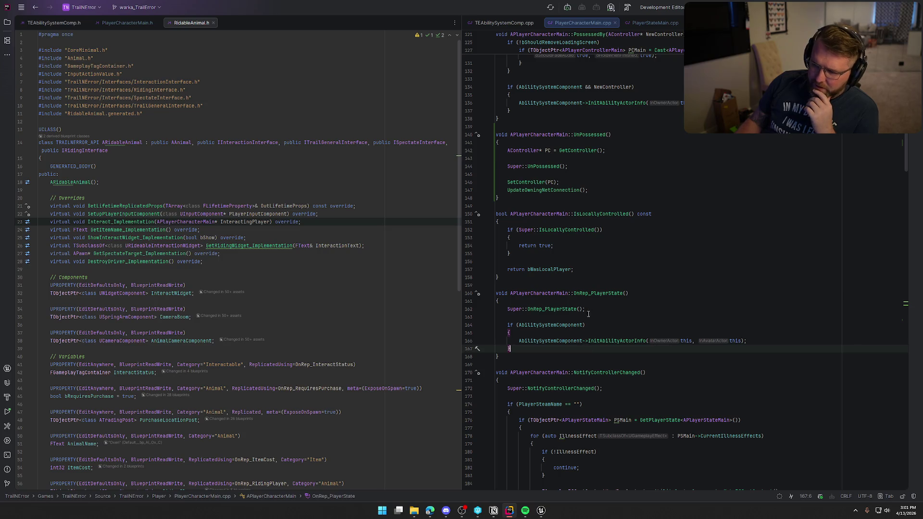
click(659, 317)
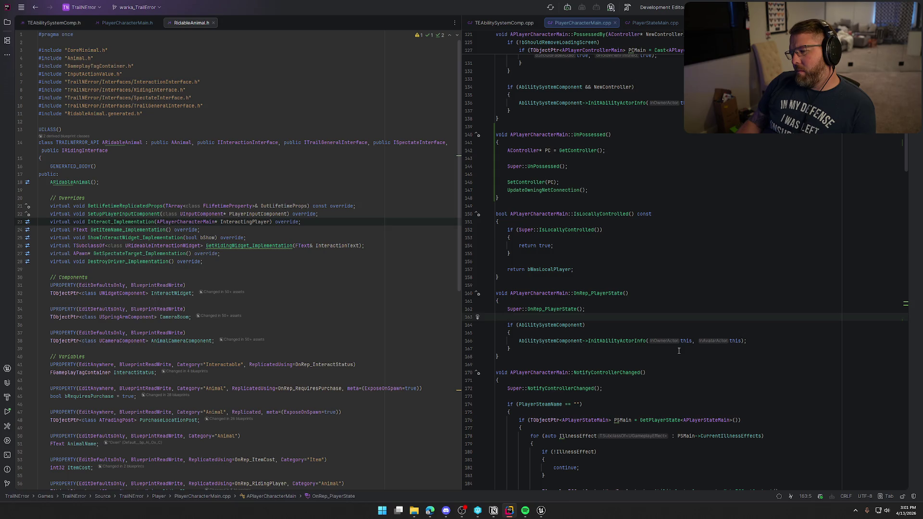
click(616, 325)
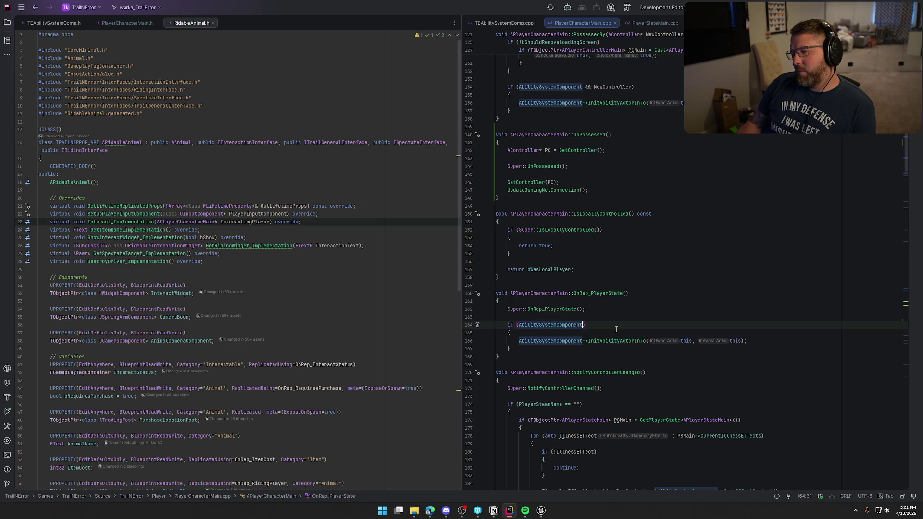
click(571, 302)
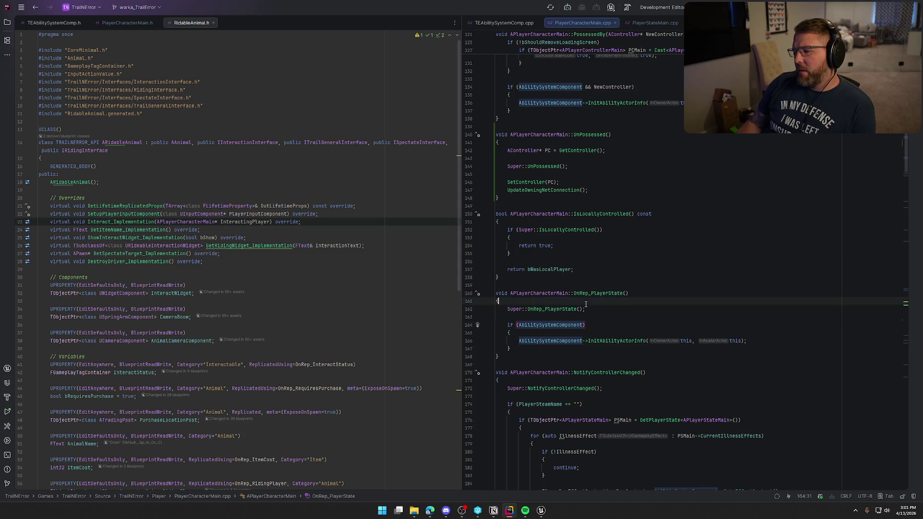
- Add an if (IsValid(GetPlayerState())) check after the Super::OnRep_PlayerState call
click(605, 310)
key(Return)
key(Return)
text(if ()
text(PlayerState)
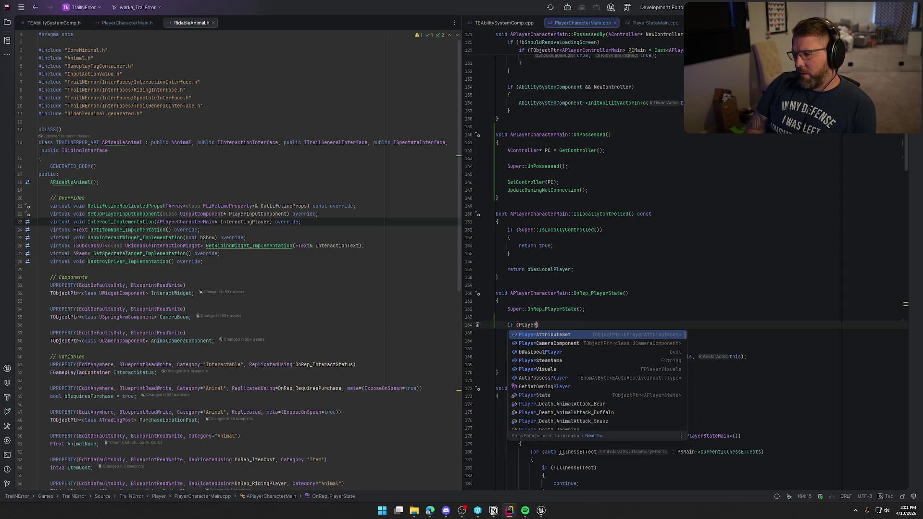
text())
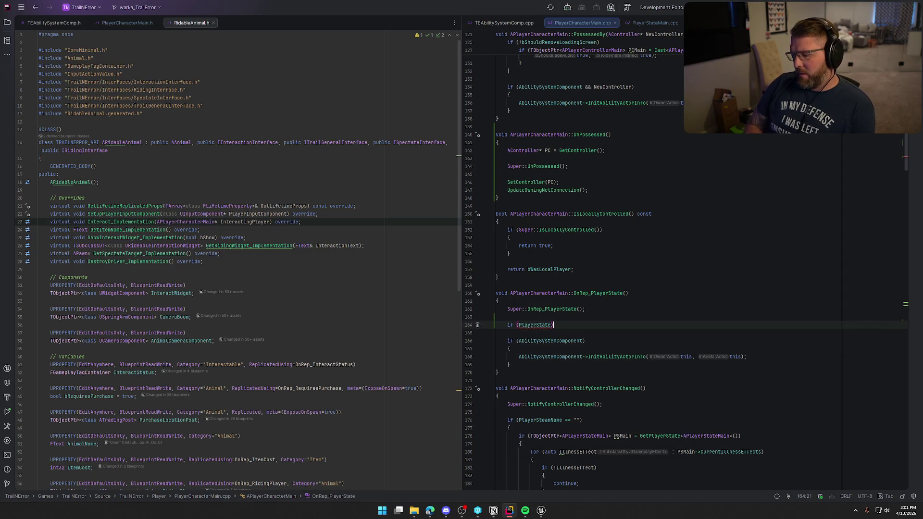
key(ctrl+w)
text(GetPl)
key(Return)
key(BackSpace)
key(BackSpace)
key(BackSpace)
text(()))
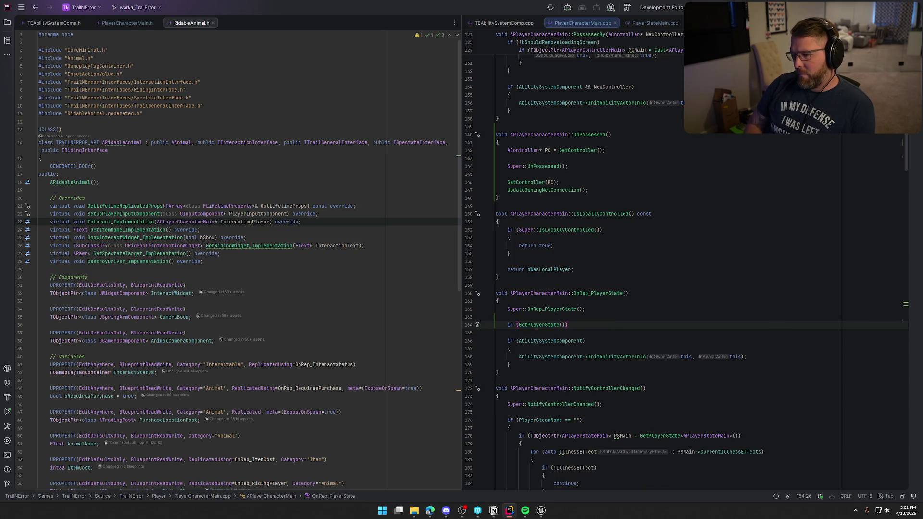
click(565, 325)
click(518, 325)
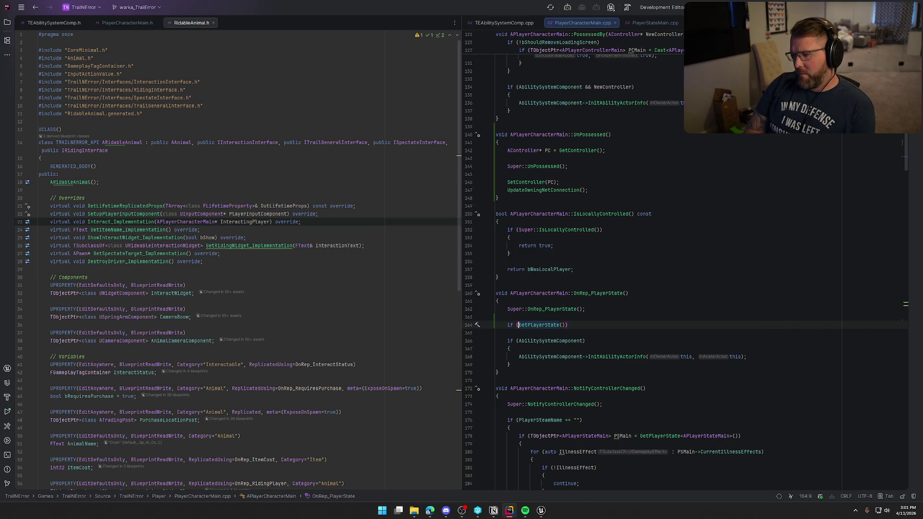
text(IsValid()
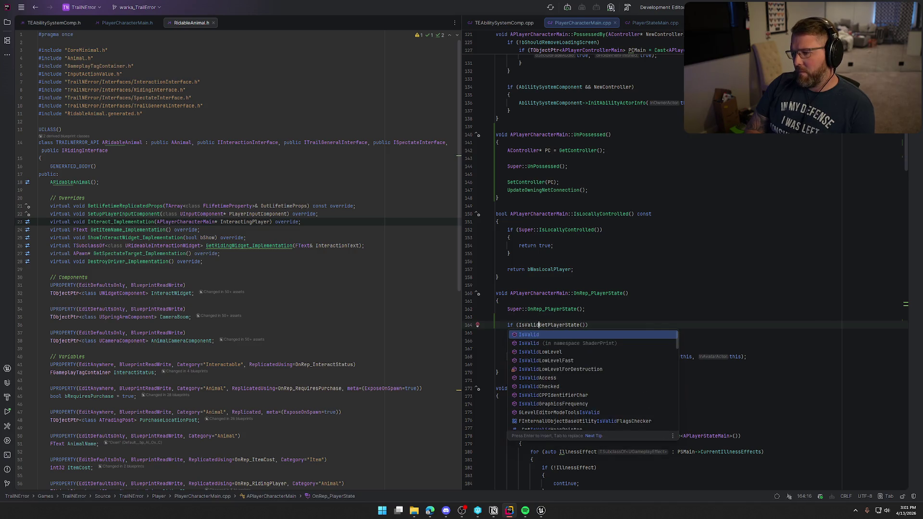
text())
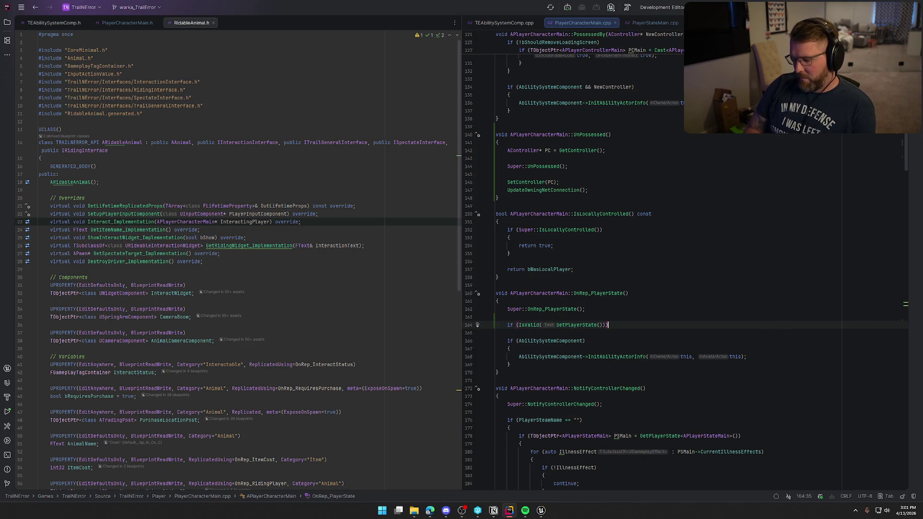
key(ctrl+shift+Return)
- Move the AbilitySystemComponent init block inside the check's body and return to Unreal Editor
click(509, 372)
key(ctrl+w)
key(ctrl+w)
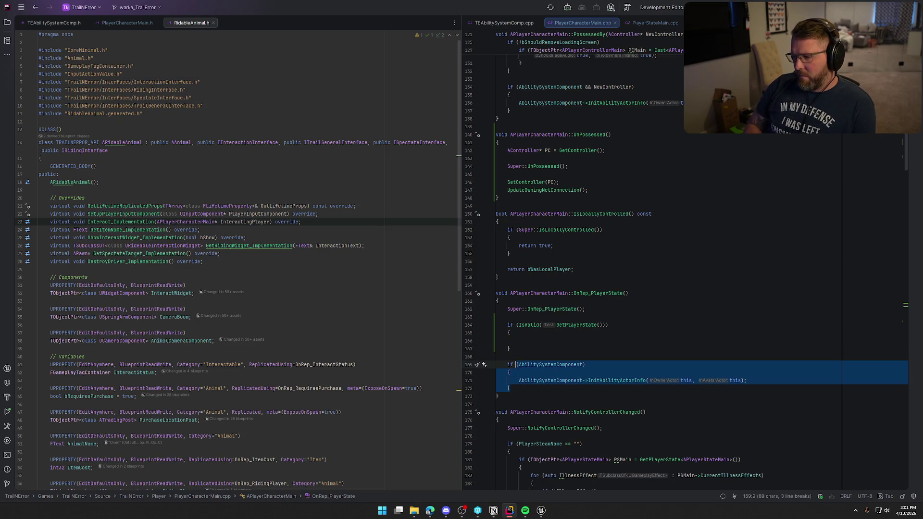
key(ctrl+x)
key(BackSpace)
key(BackSpace)
key(Up)
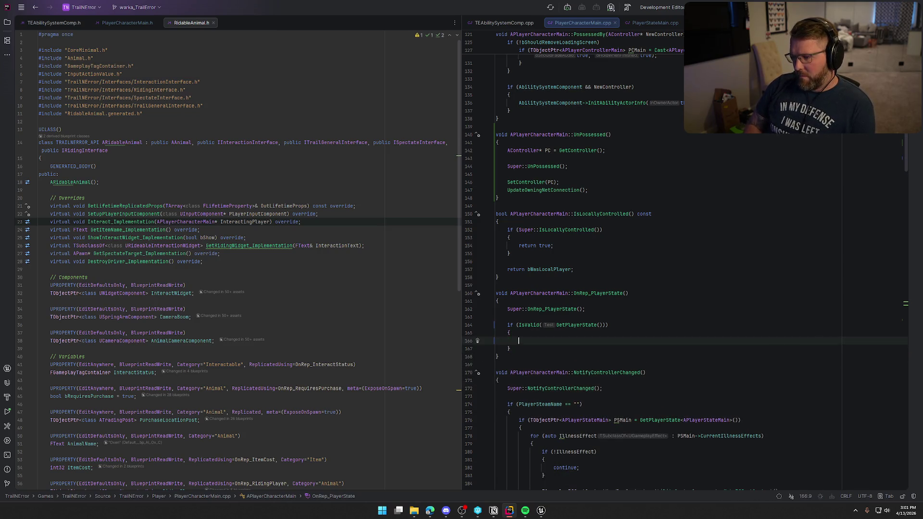
key(ctrl+v)
click(642, 308)
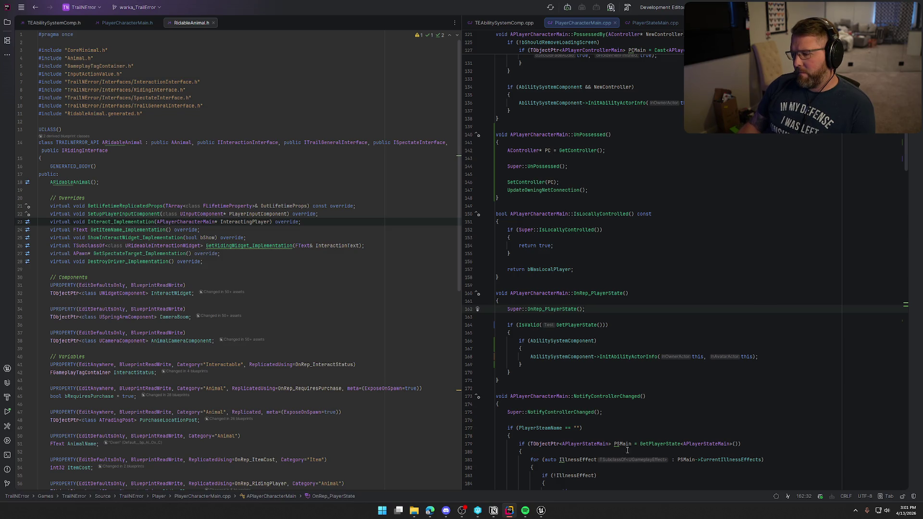
click(541, 511)
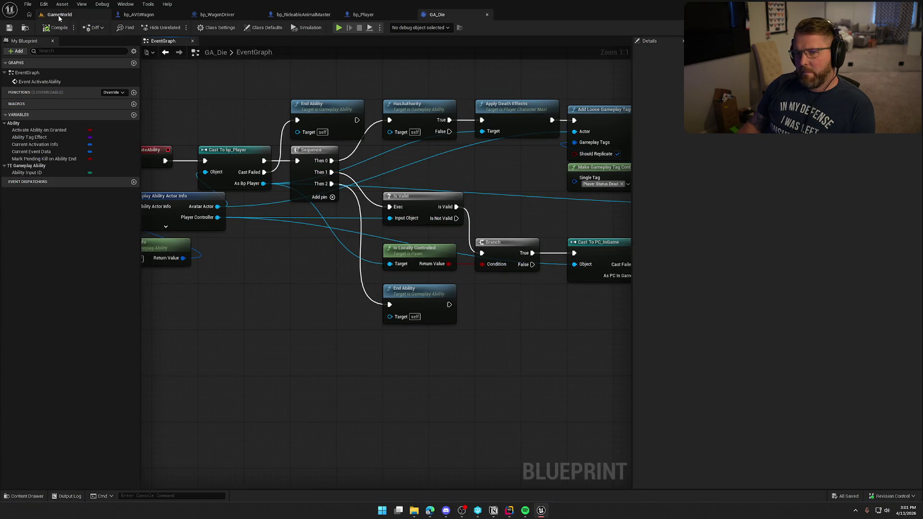
- Compile the PlayerCharacterMain.cpp change with Live Coding and close its log window
click(59, 15)
click(821, 496)
click(813, 496)
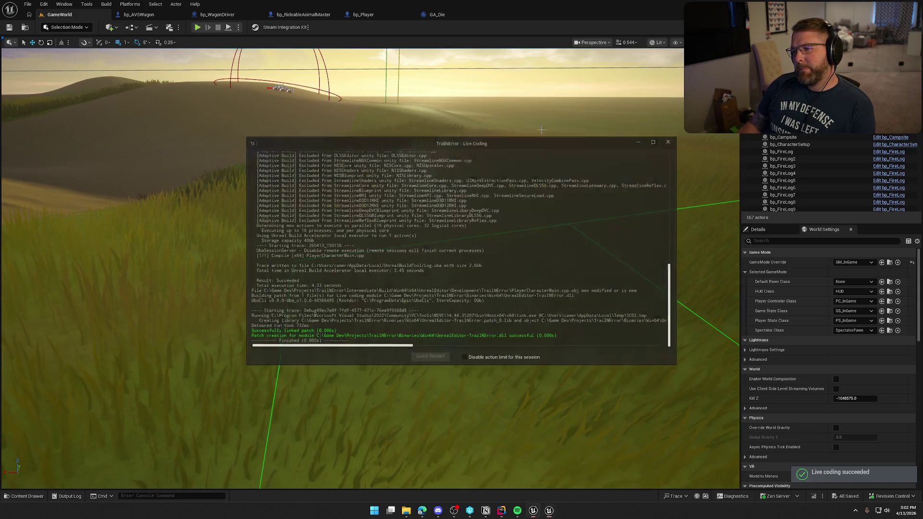
click(670, 141)
- Start a Play-in-Editor session in the Lobby Trading Post level with Alt+P
key(alt+p)
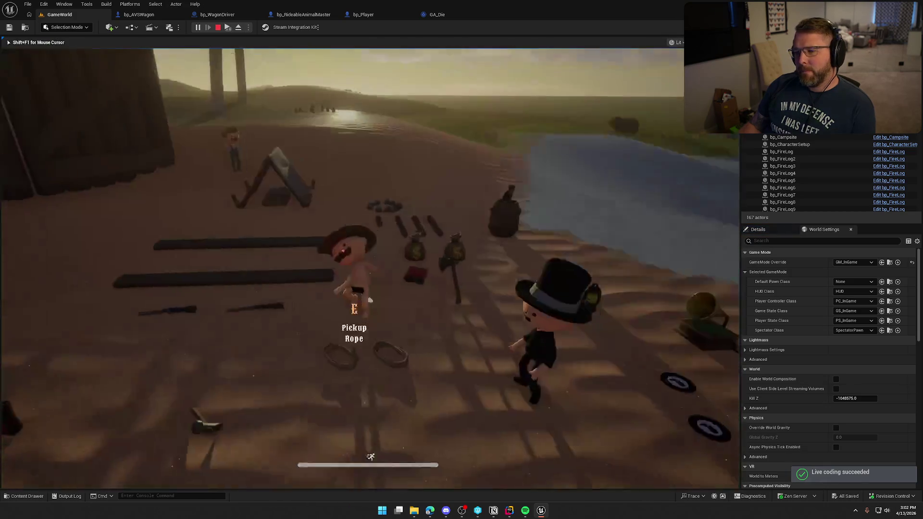
key(super)
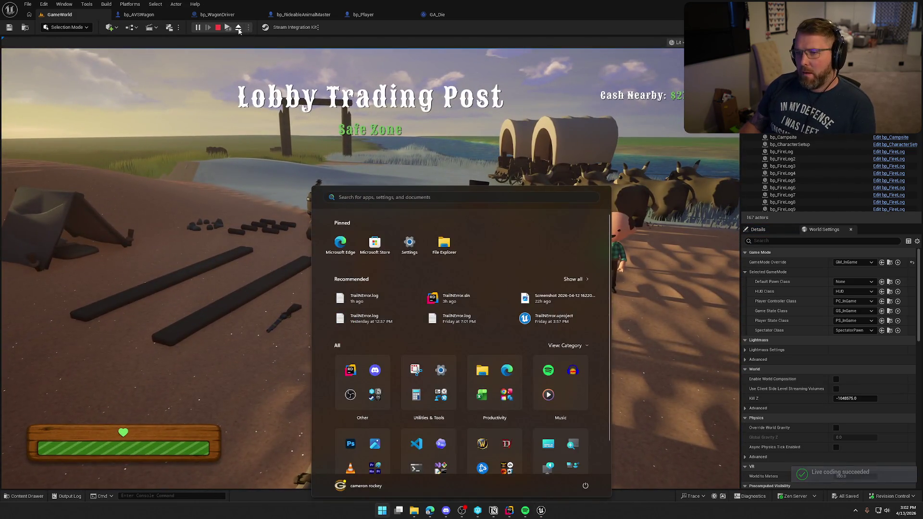
click(352, 184)
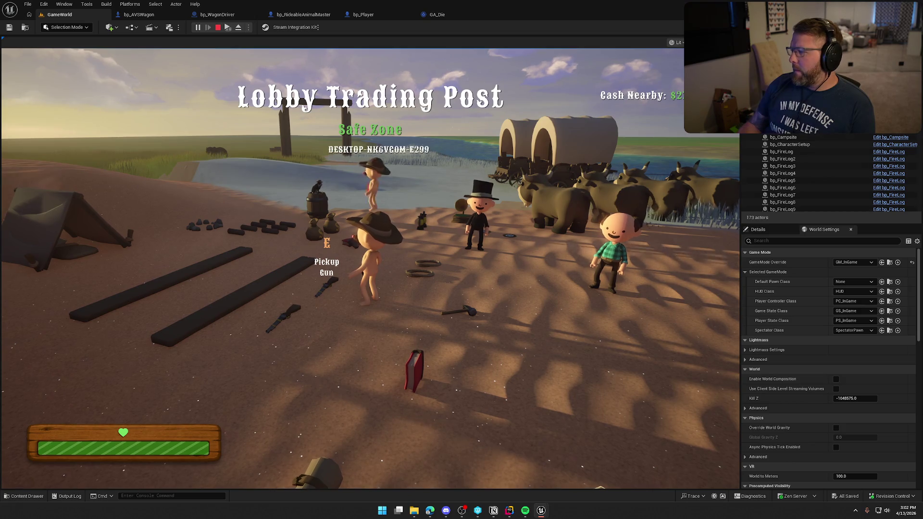